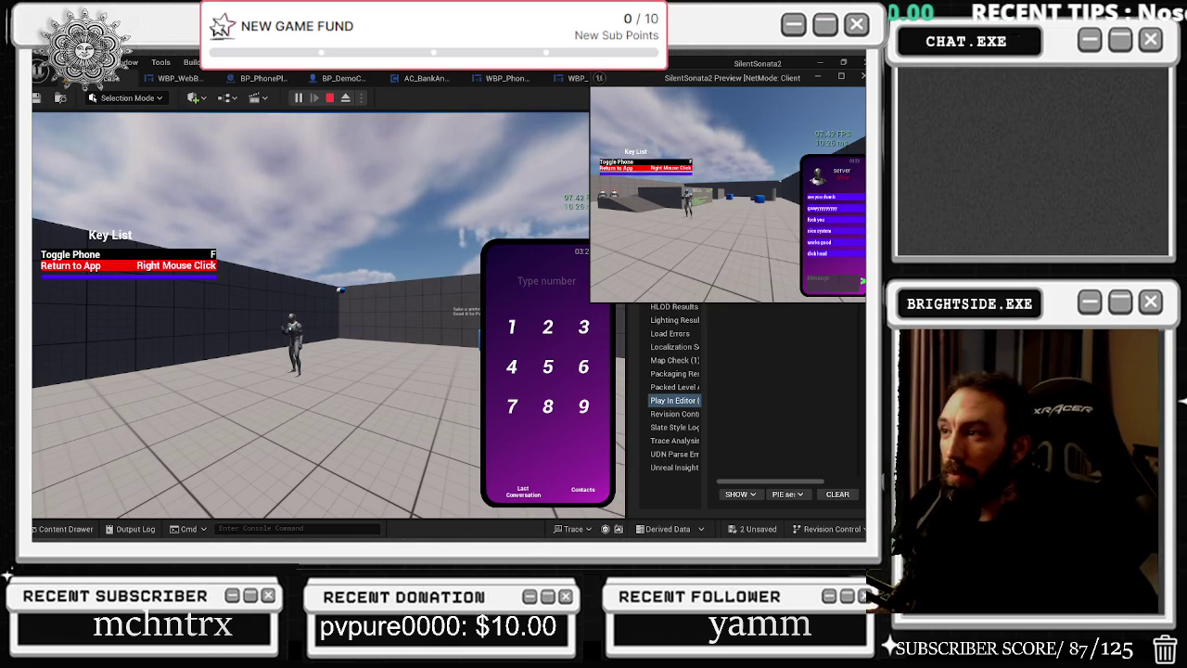
Browse the phone's last conversation, dial pad and contacts list.
{"action": "left_click", "coordinate": [525, 490]}
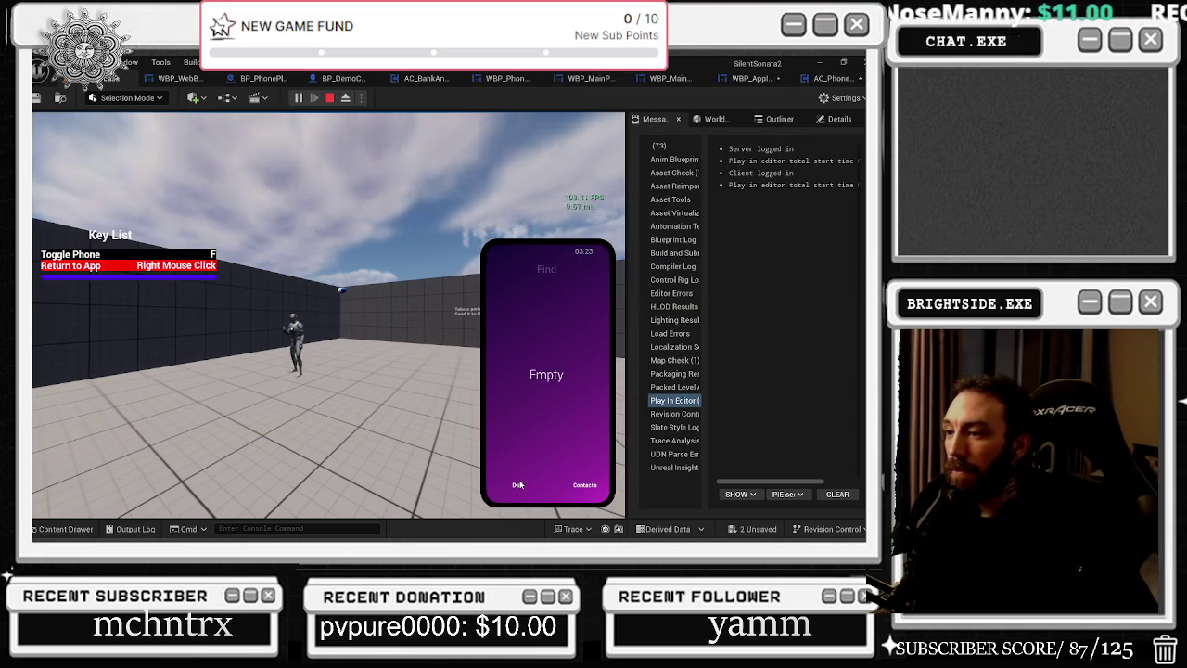
{"action": "left_click", "coordinate": [522, 487]}
{"action": "left_click", "coordinate": [577, 489]}
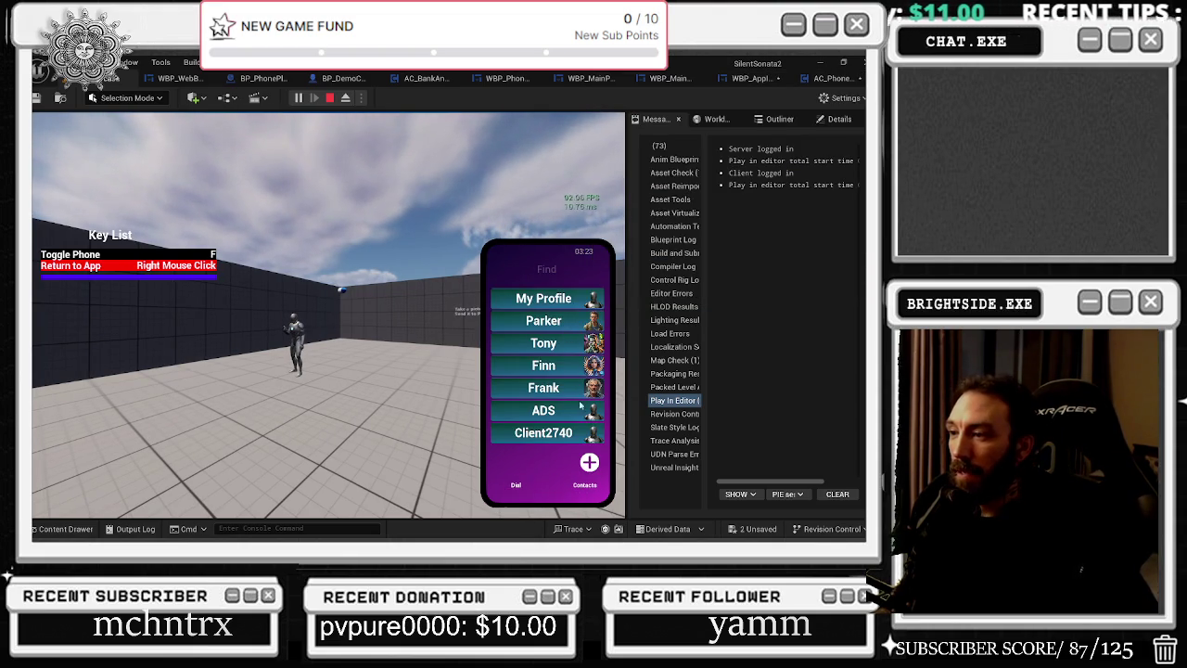
Call the last contact, then switch the game into camera mode.
{"action": "left_click", "coordinate": [543, 433]}
{"action": "left_click", "coordinate": [518, 436]}
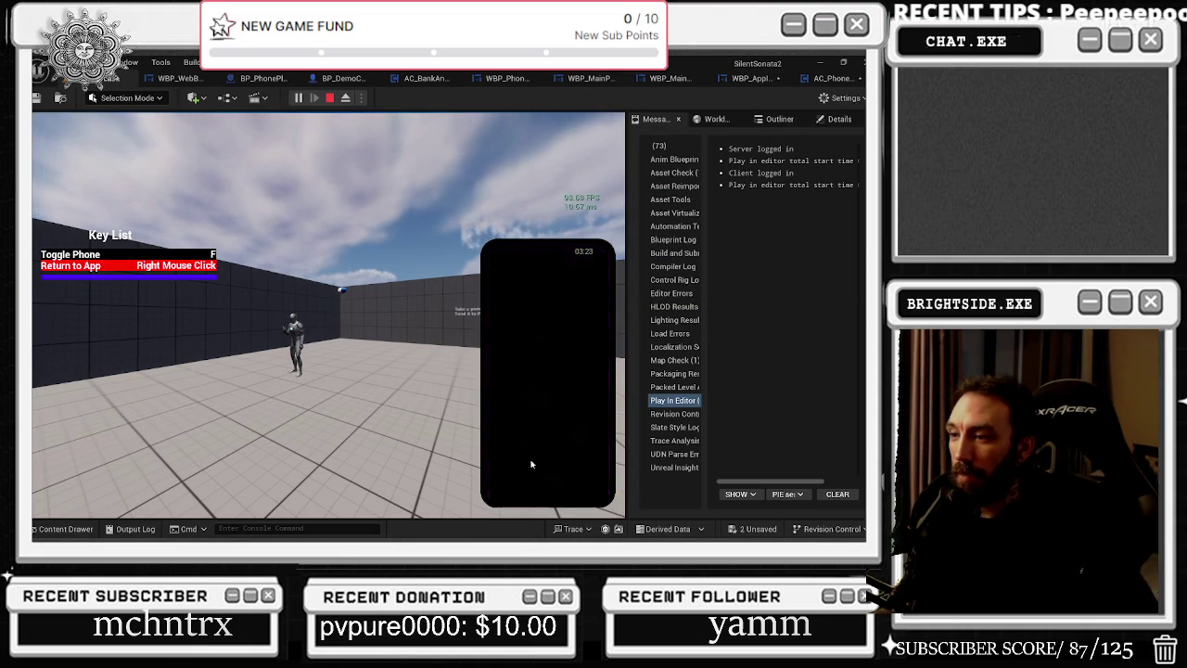
{"action": "left_click", "coordinate": [547, 441]}
{"action": "left_click", "coordinate": [549, 471]}
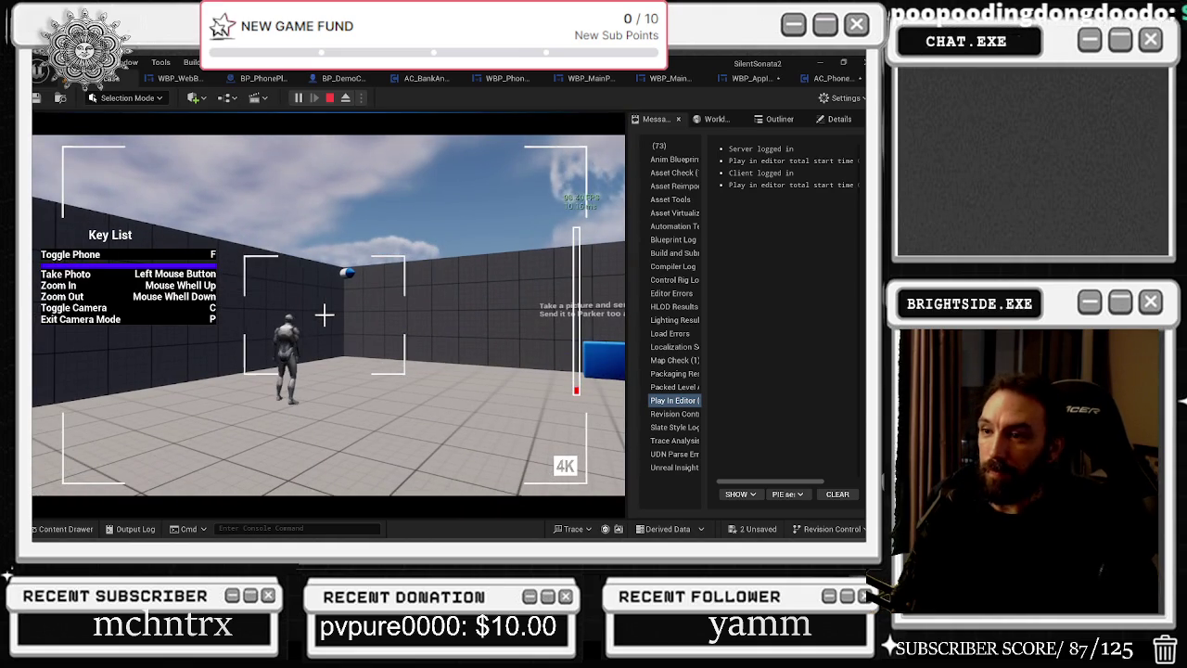
Zoom the third-person camera in on the character, then exit camera mode with P.
{"action": "key", "text": "shift+F1"}
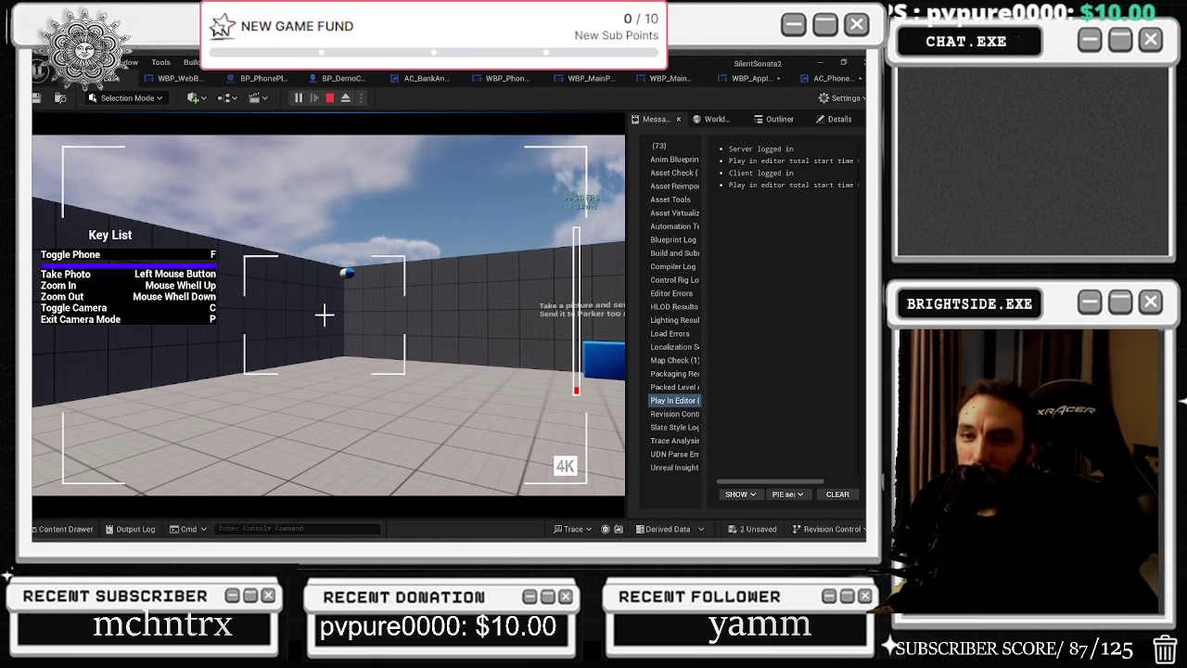
{"action": "key", "text": "c"}
{"action": "scroll", "coordinate": [324, 313], "scroll_direction": "up", "scroll_amount": 5}
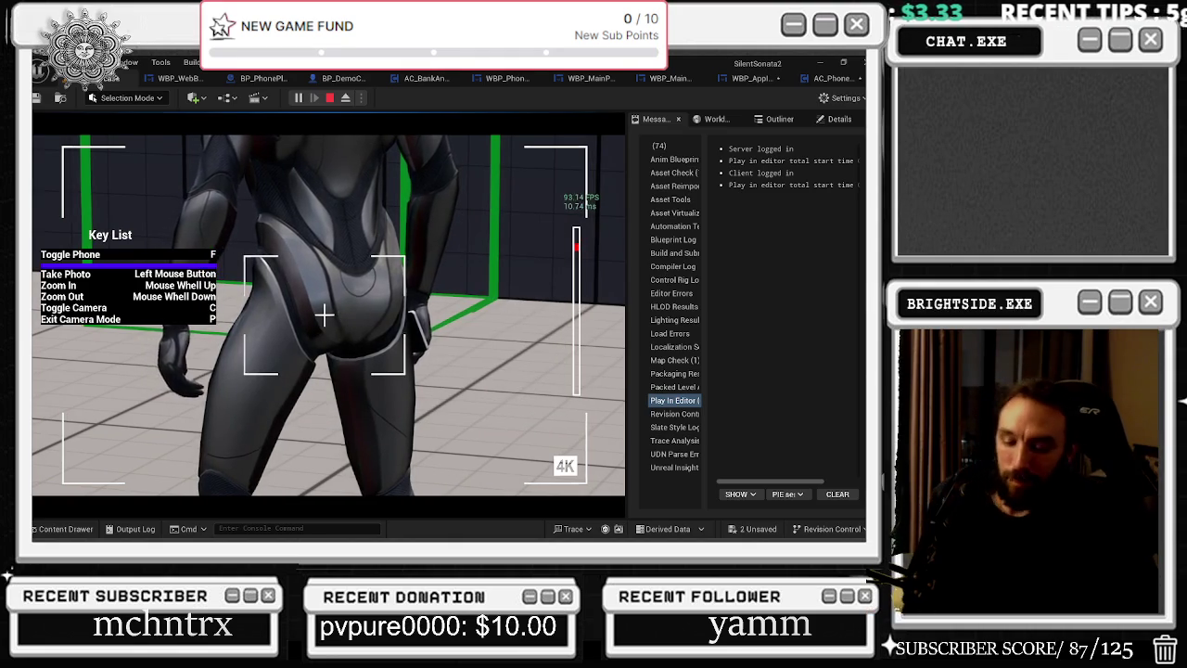
{"action": "key", "text": "p"}
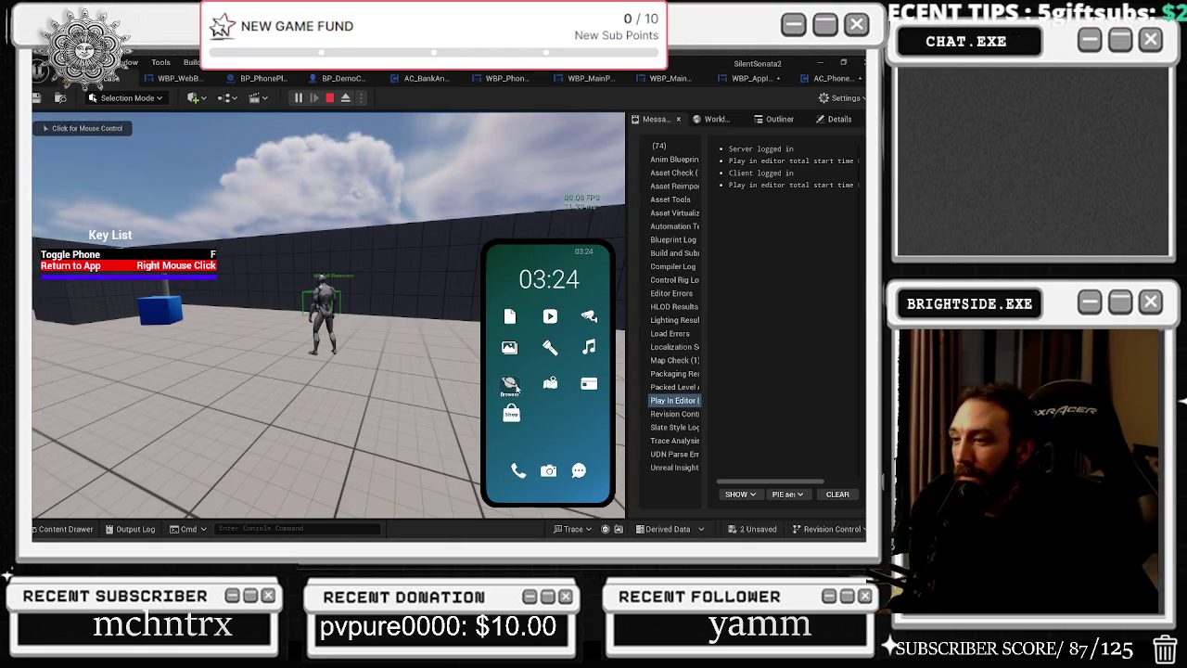
Save the character photo from the Gallery and go back to the phone's home screen.
{"action": "left_click", "coordinate": [509, 348]}
{"action": "left_click", "coordinate": [539, 391]}
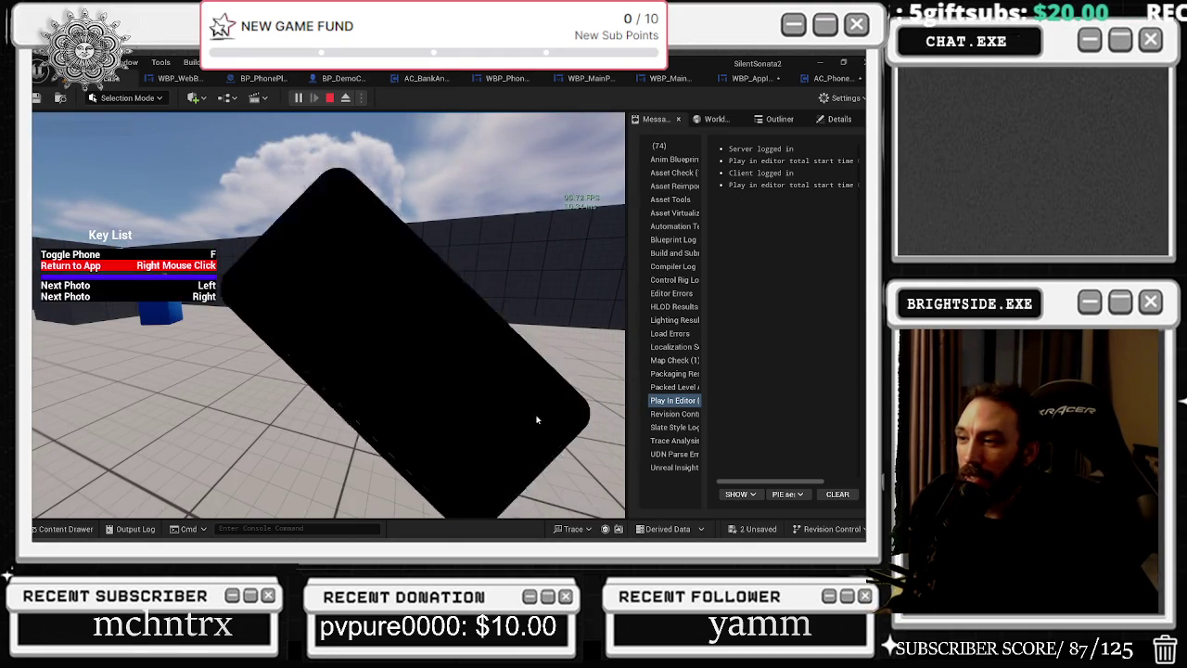
{"action": "left_click", "coordinate": [254, 428]}
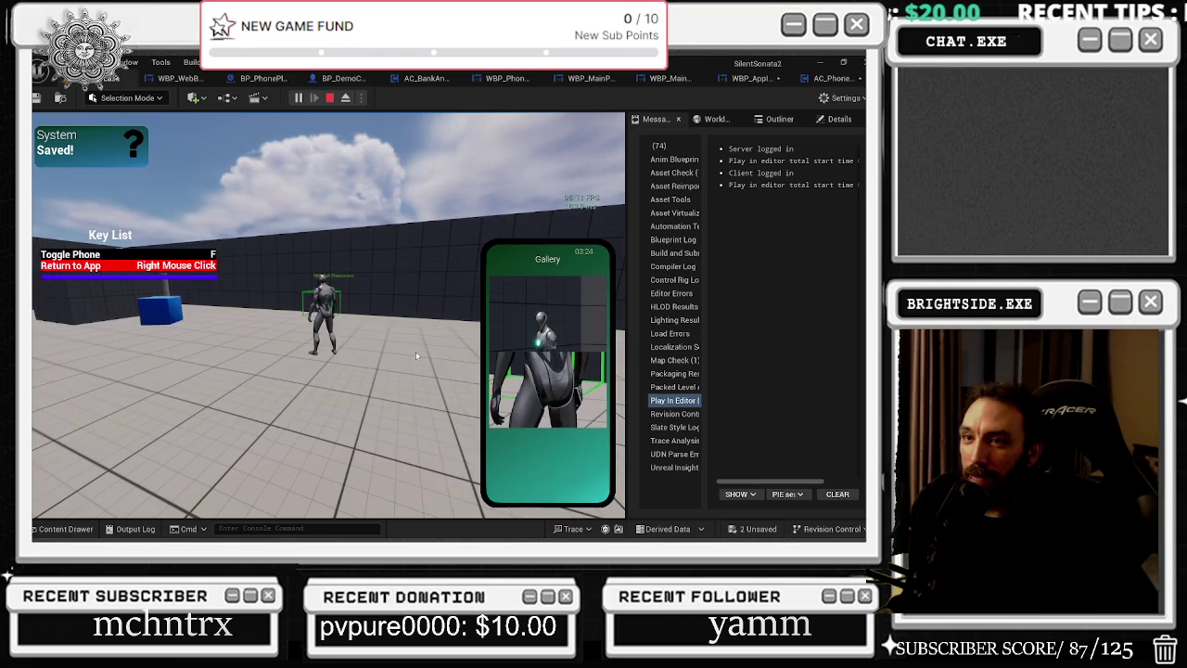
{"action": "right_click", "coordinate": [526, 455]}
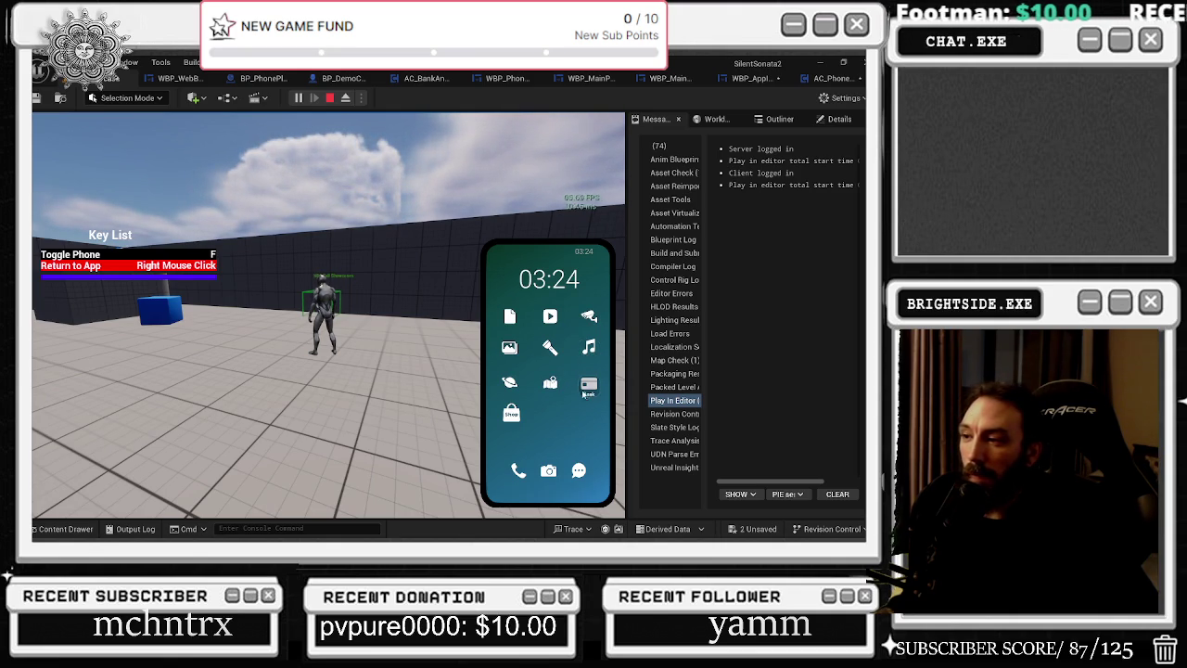
{"action": "left_click", "coordinate": [517, 424]}
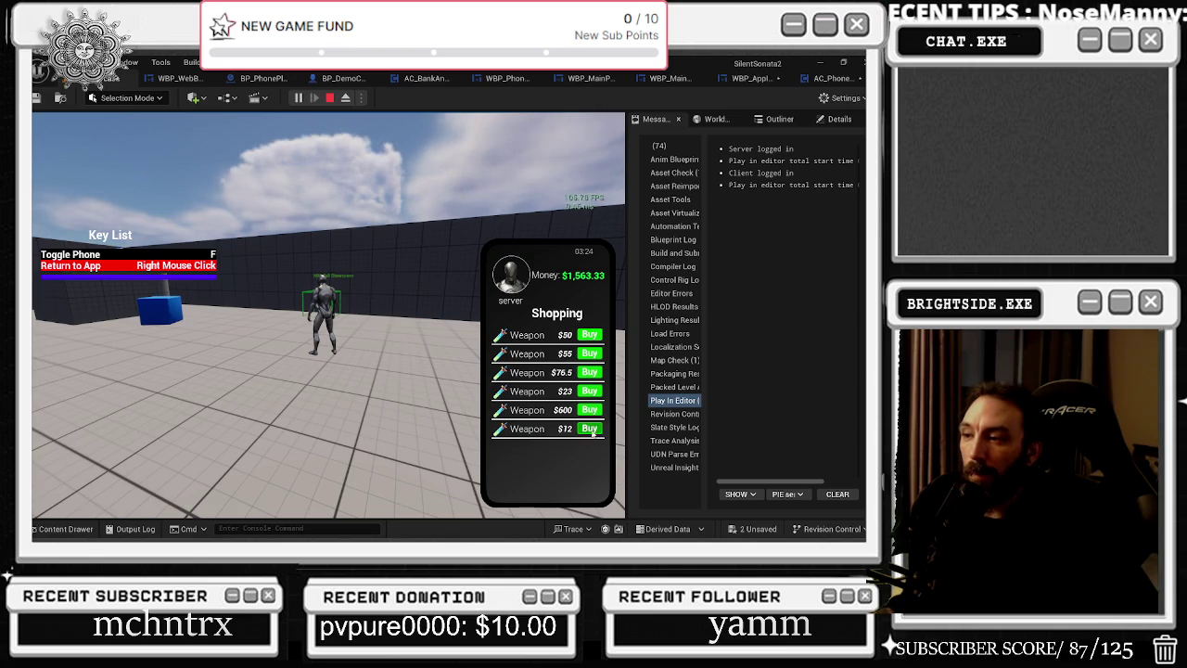
Buy and swing the $55 weapon, leaving $1,458.33, then return to the home screen.
{"action": "right_click", "coordinate": [551, 339]}
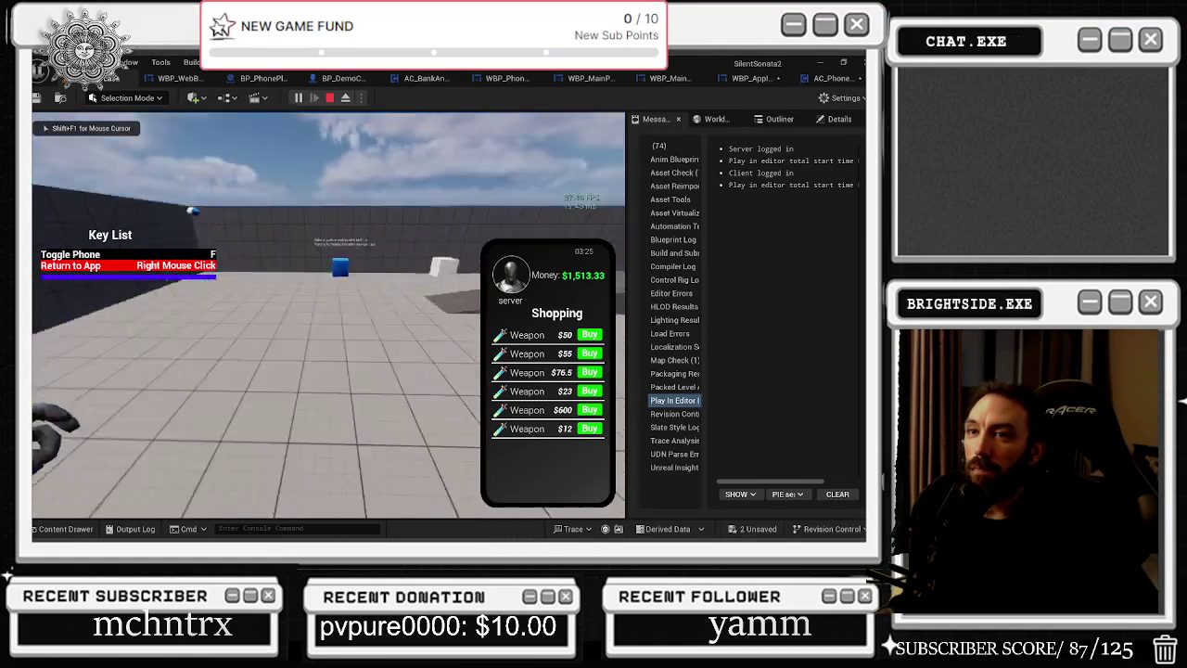
{"action": "key", "text": "shift+F1"}
{"action": "left_click", "coordinate": [590, 353]}
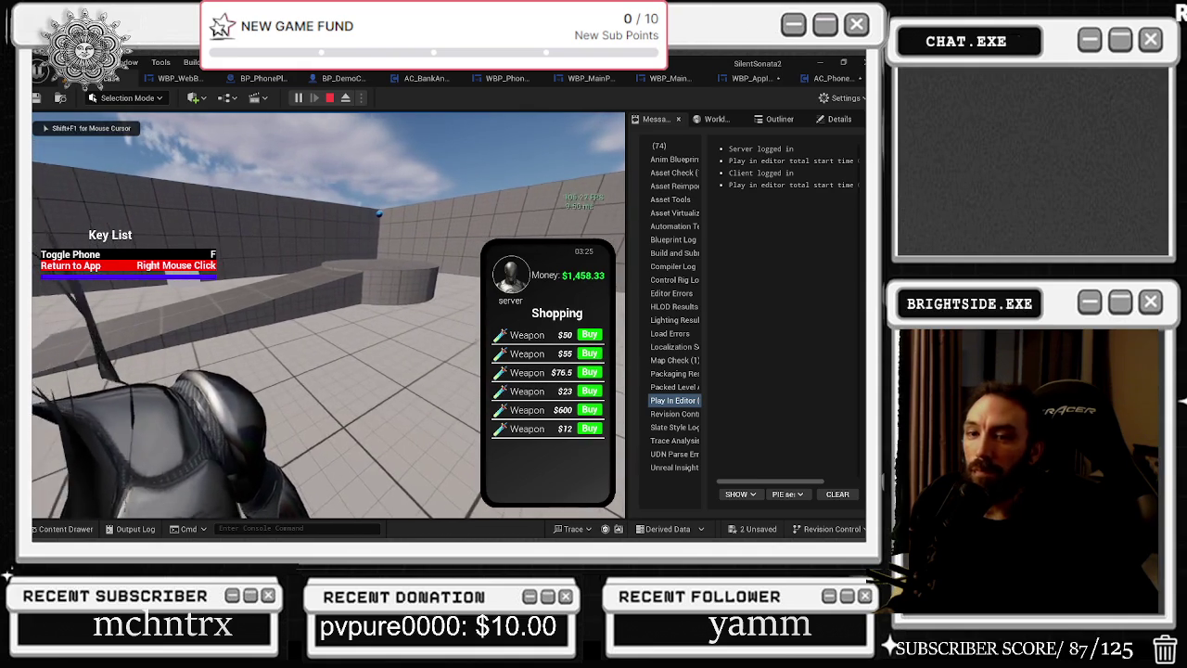
{"action": "left_click", "coordinate": [532, 393]}
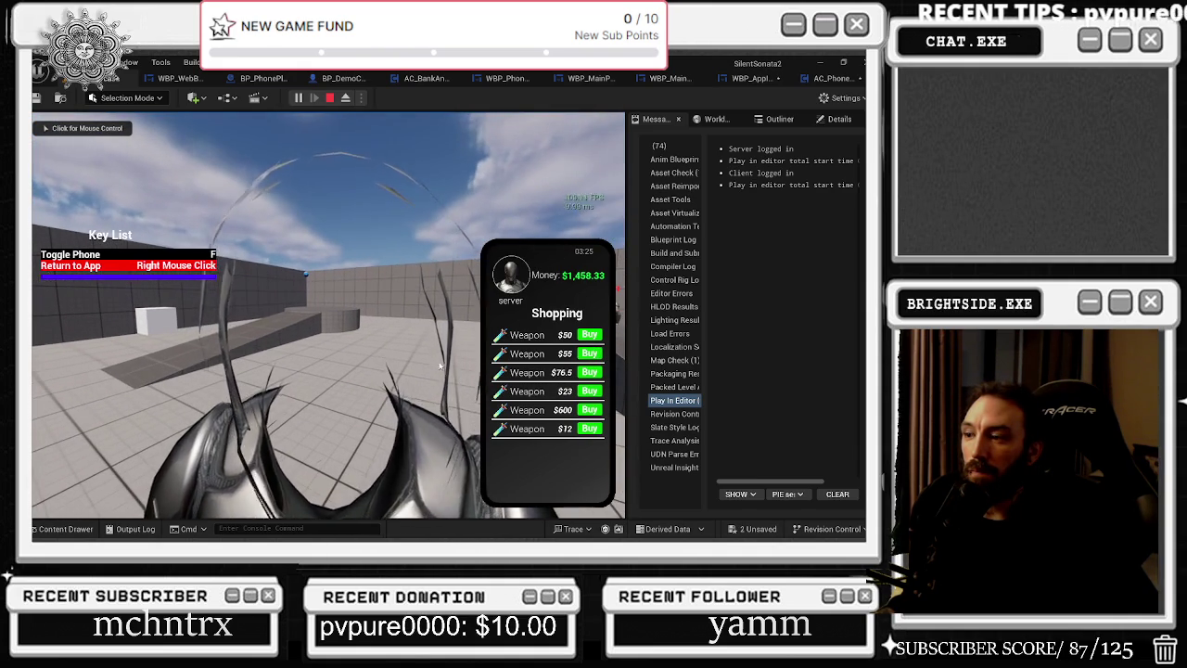
{"action": "key", "text": "shift+F1"}
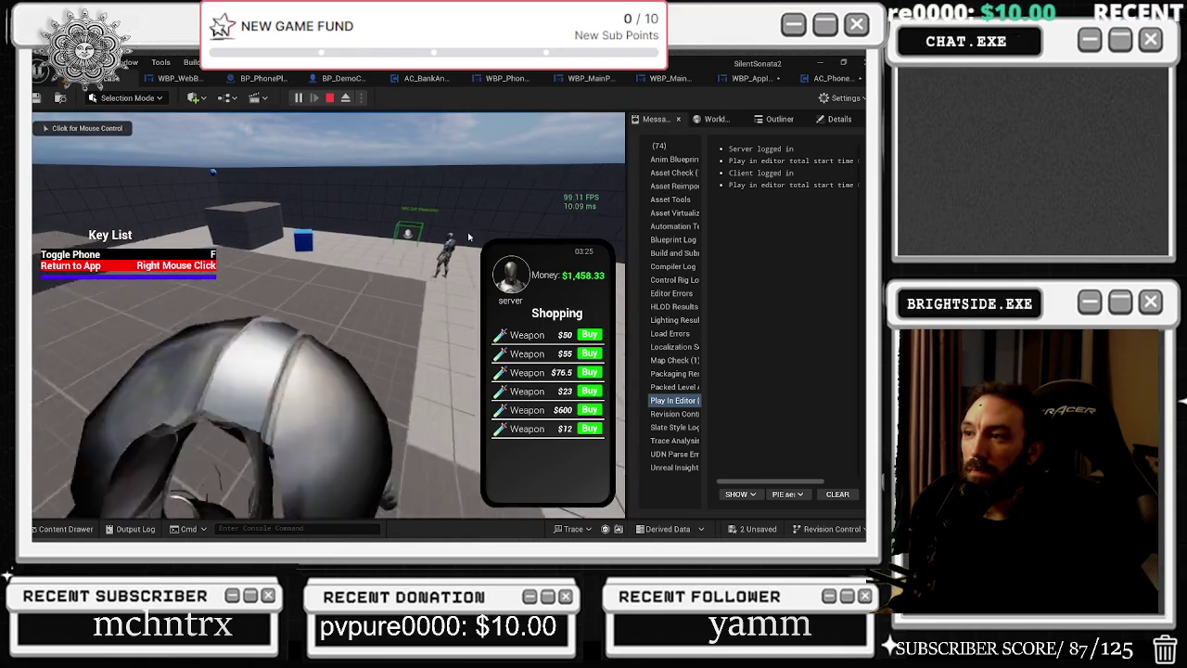
{"action": "left_click", "coordinate": [329, 141]}
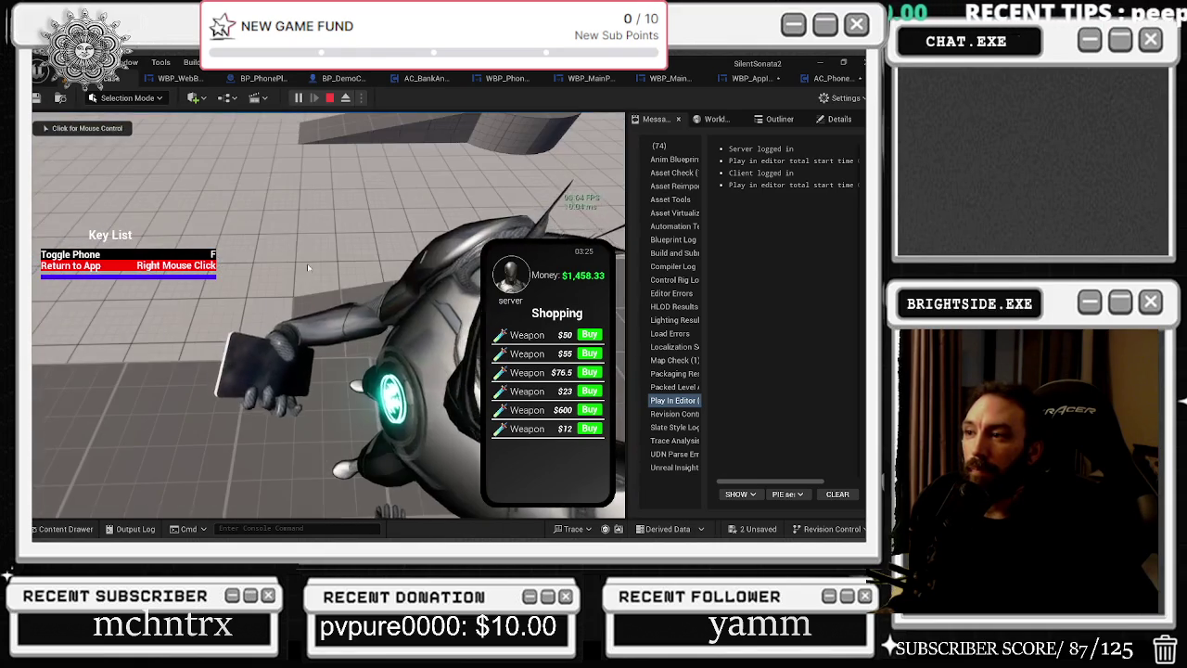
{"action": "right_click", "coordinate": [328, 315]}
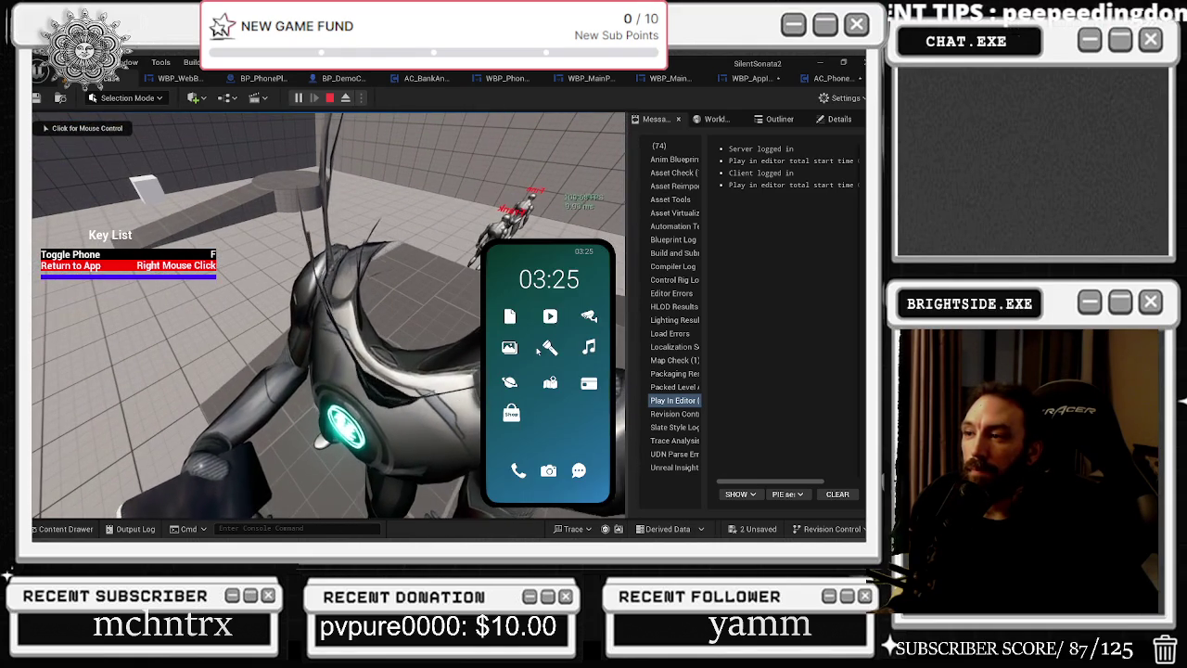
Open the Messages app and browse the chats, settling on the second contact's chat.
{"action": "key", "text": "shift+F1"}
{"action": "left_click", "coordinate": [578, 471]}
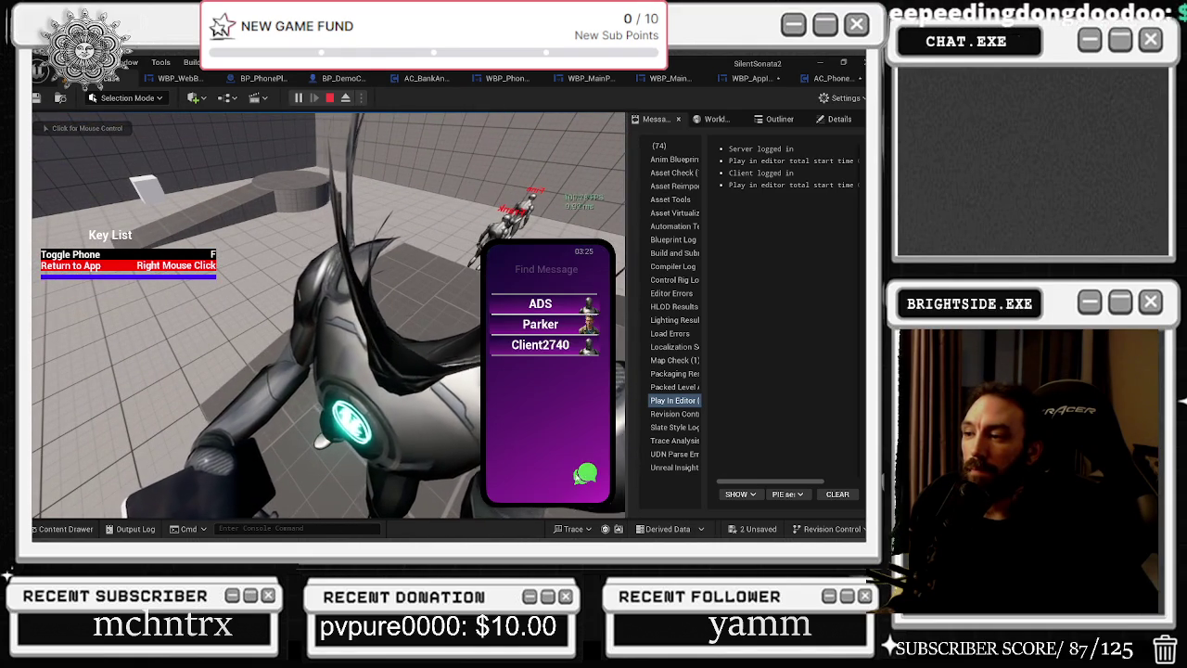
{"action": "left_click", "coordinate": [545, 380]}
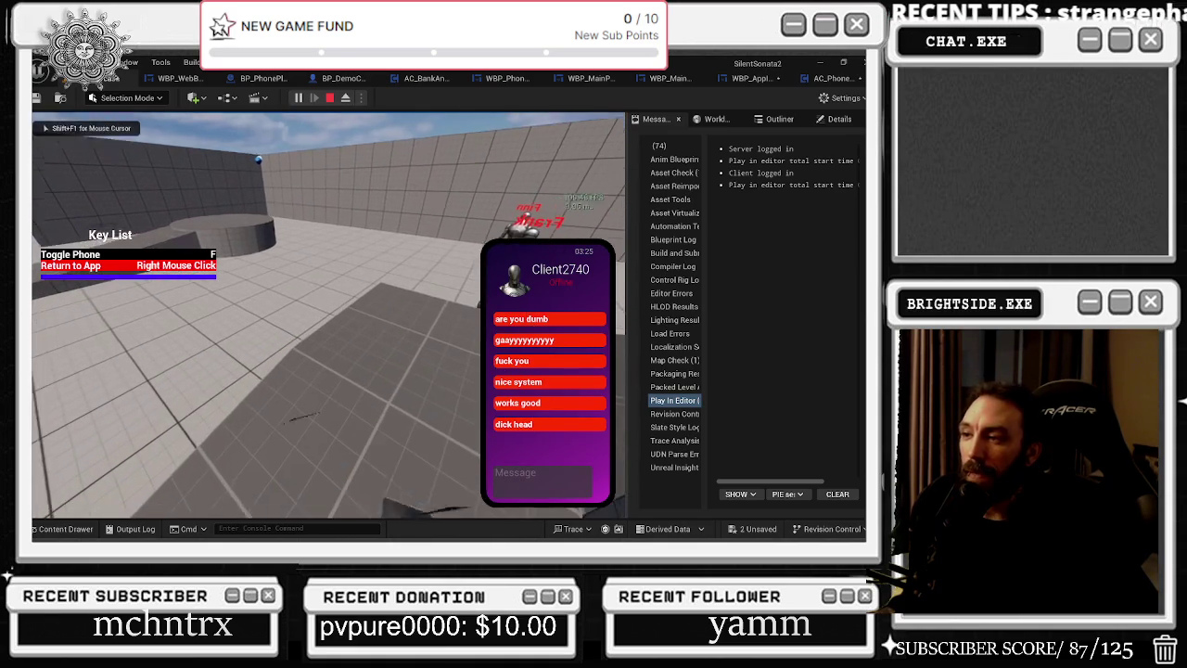
{"action": "right_click", "coordinate": [543, 439]}
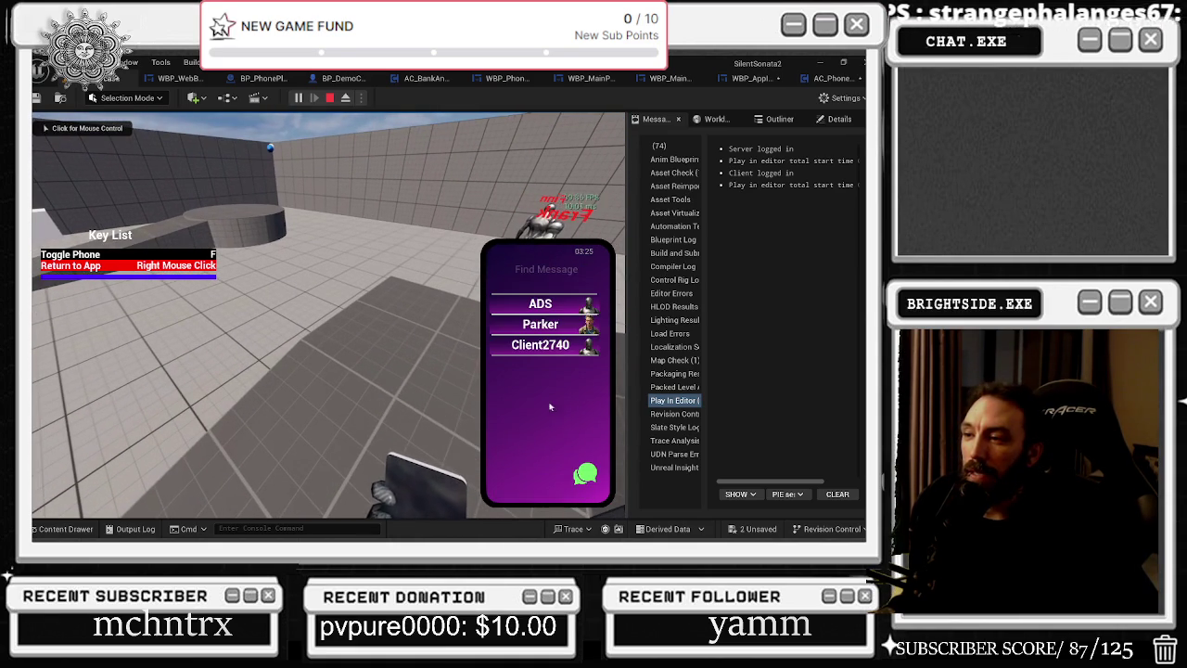
{"action": "left_click", "coordinate": [551, 346]}
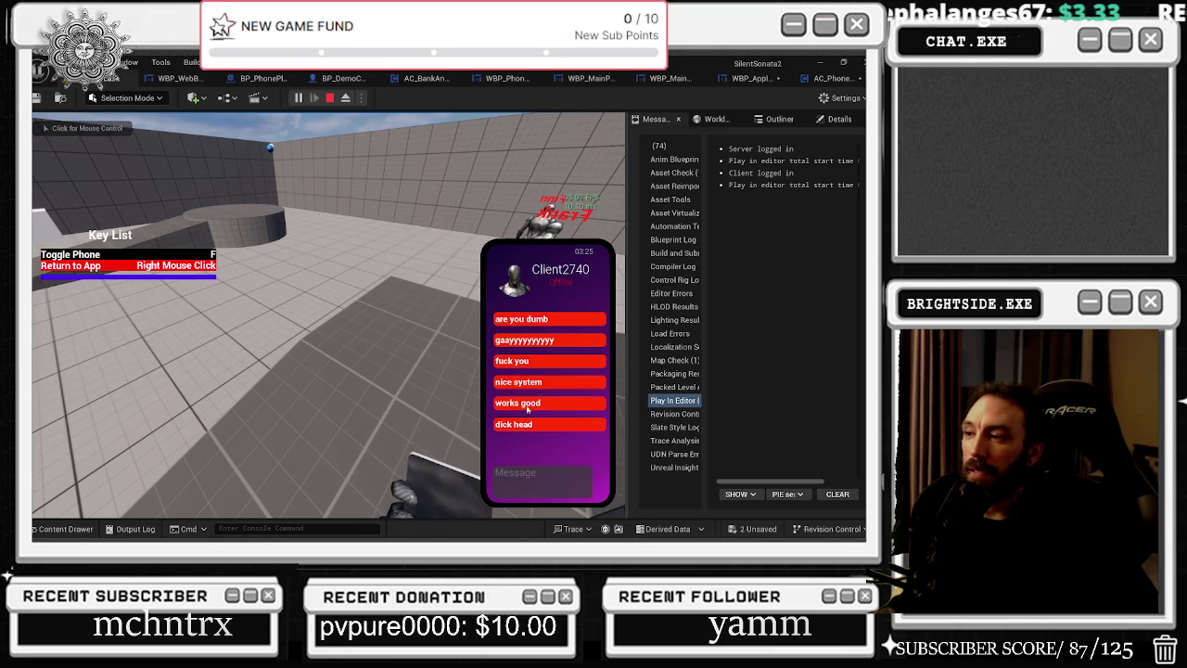
{"action": "right_click", "coordinate": [568, 404]}
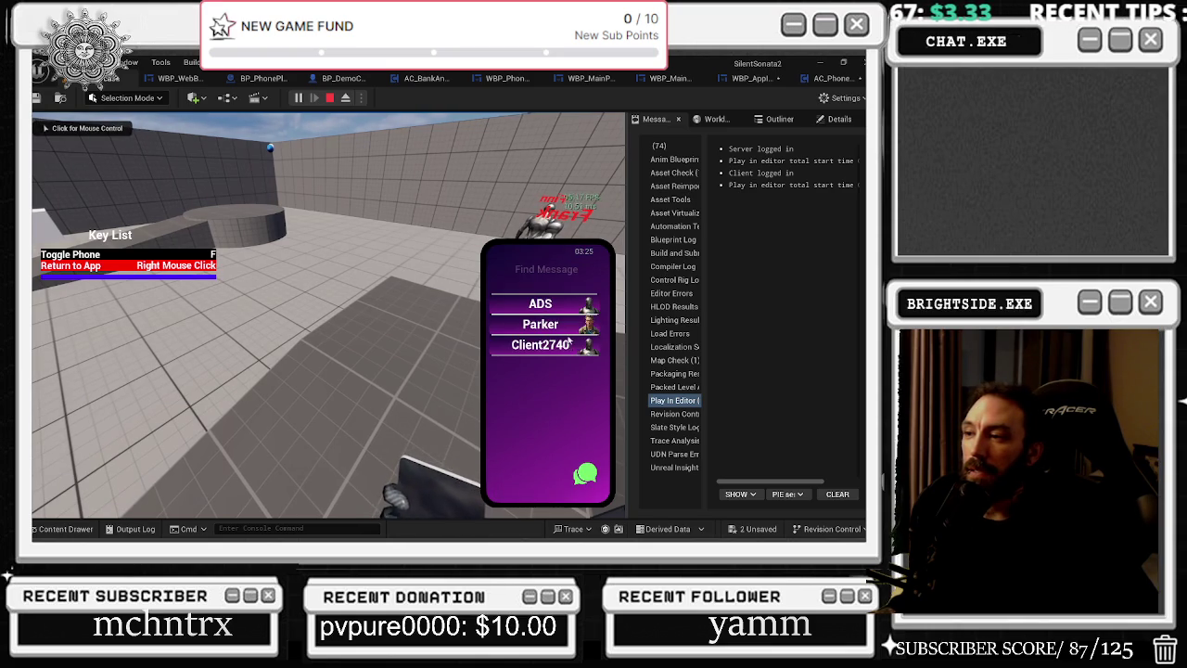
{"action": "left_click", "coordinate": [564, 324]}
Try the camera and saved-photo attachment options, then back out to the home screen.
{"action": "left_click", "coordinate": [497, 482]}
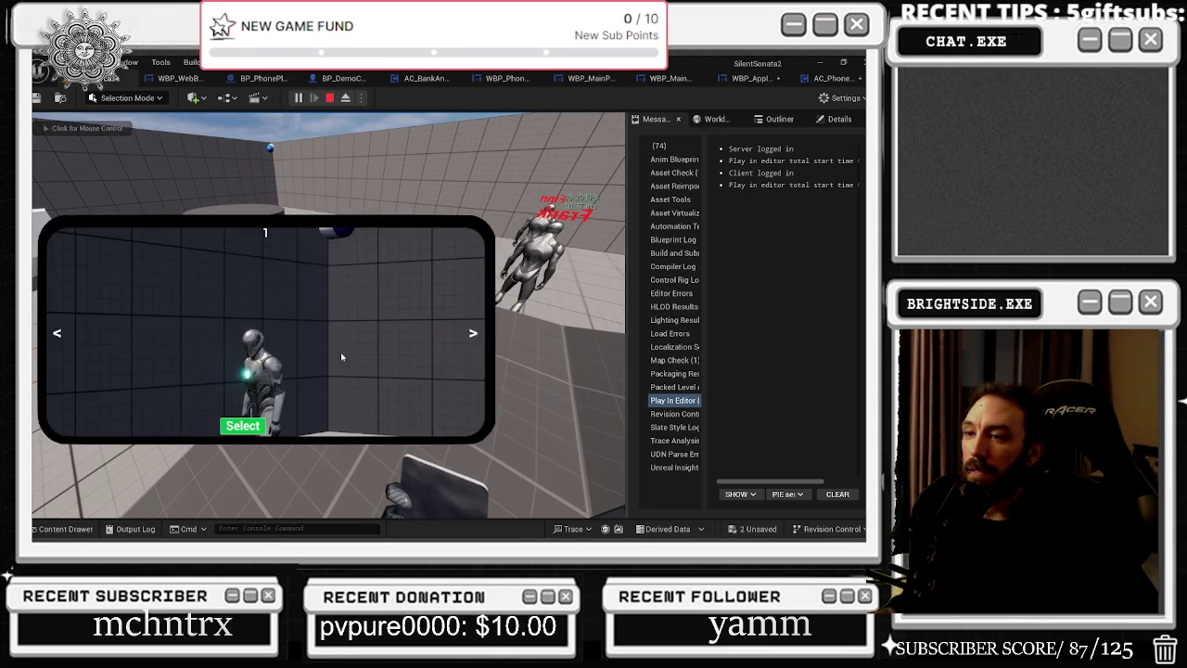
{"action": "right_click", "coordinate": [289, 348]}
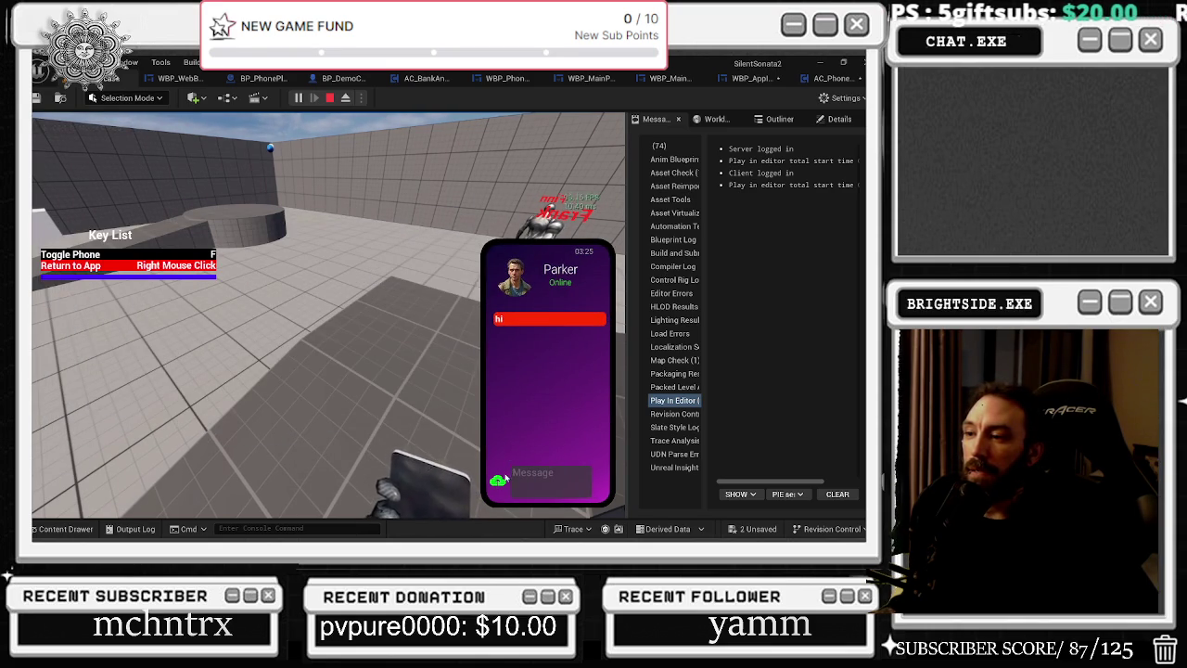
{"action": "left_click", "coordinate": [498, 480]}
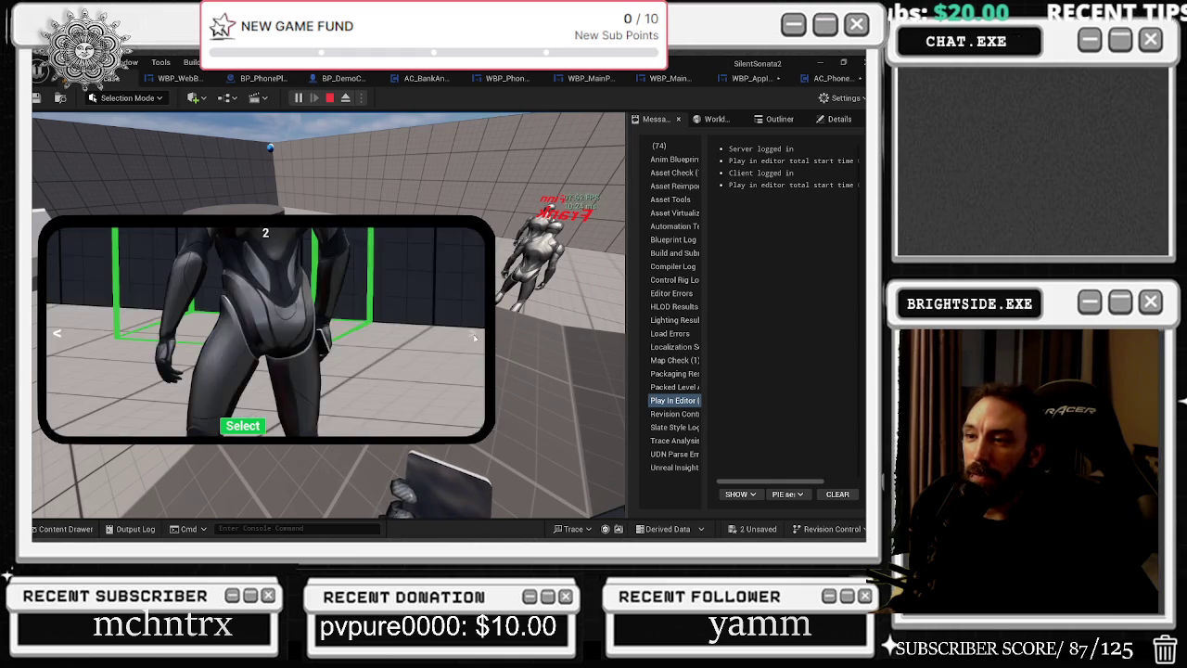
{"action": "right_click", "coordinate": [352, 454]}
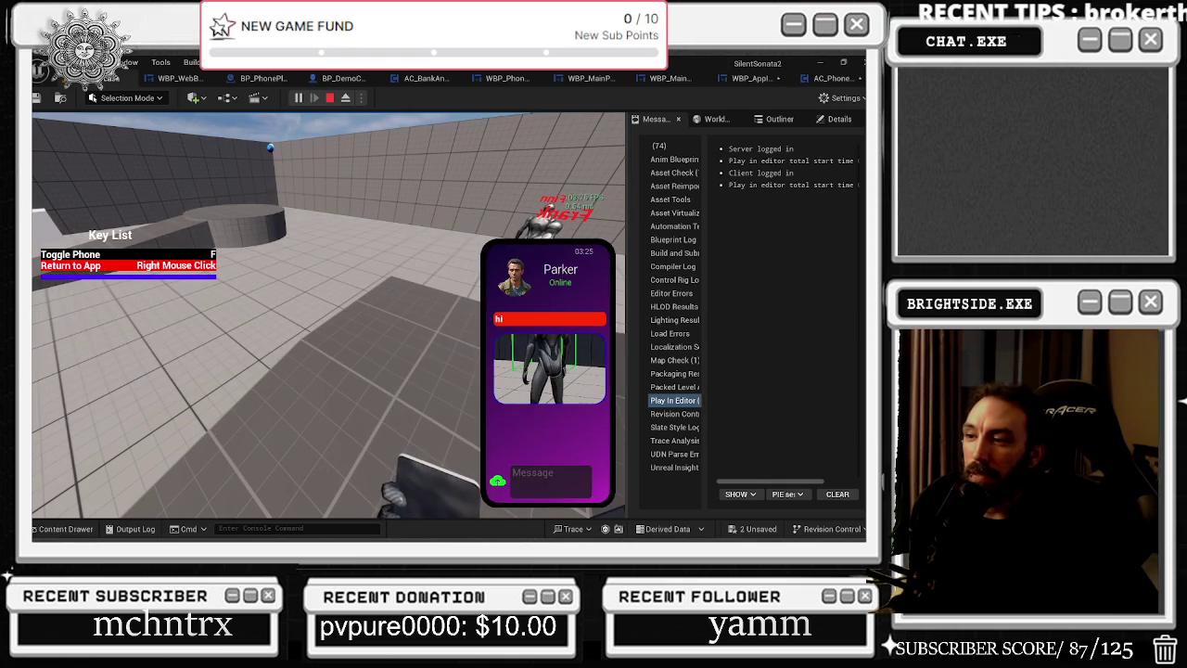
{"action": "right_click", "coordinate": [531, 441]}
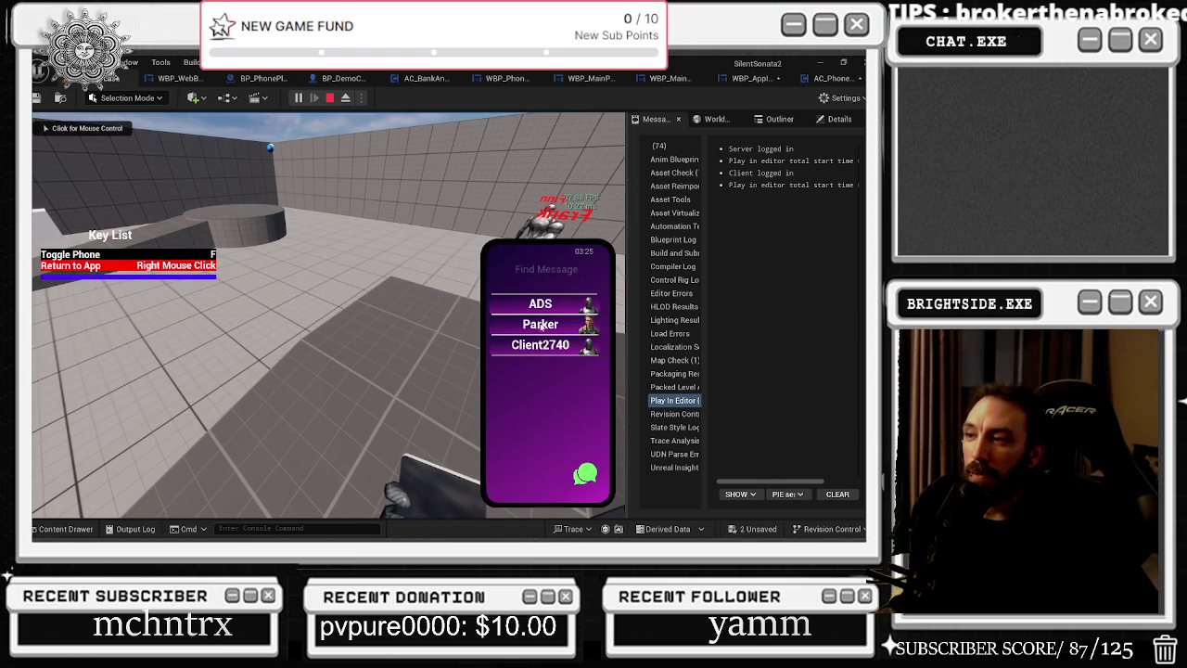
{"action": "right_click", "coordinate": [532, 440]}
Start a new conversation with Finn and send him the character photo.
{"action": "left_click", "coordinate": [579, 470]}
{"action": "left_click", "coordinate": [580, 472]}
{"action": "left_click", "coordinate": [528, 323]}
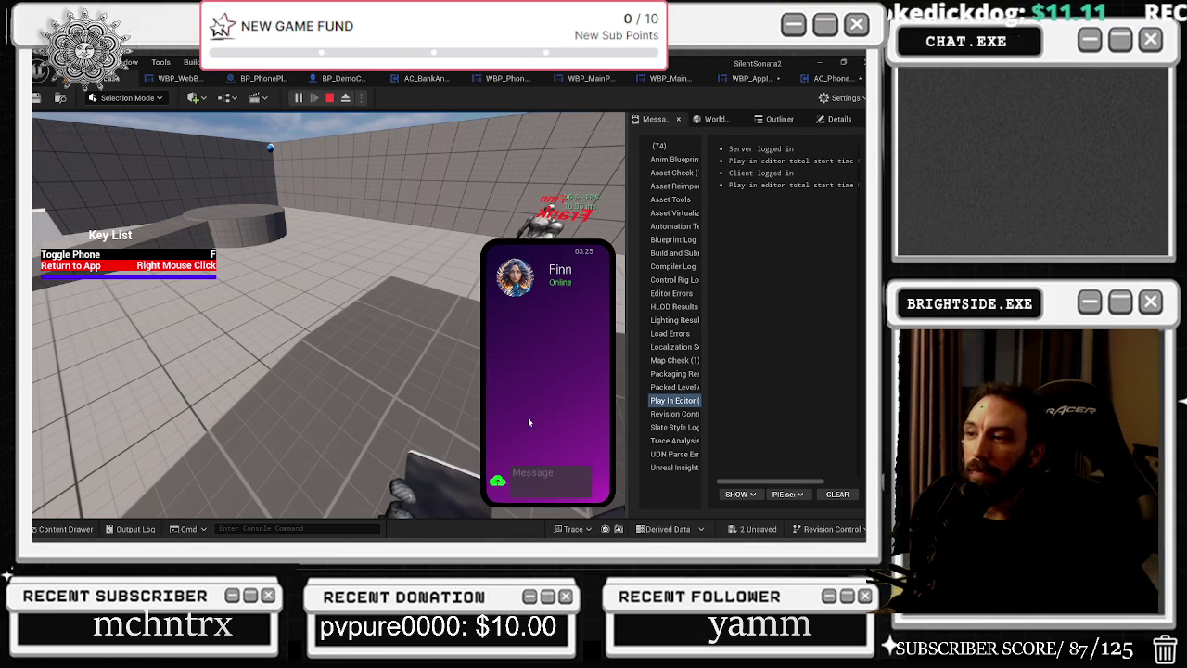
{"action": "left_click", "coordinate": [527, 417]}
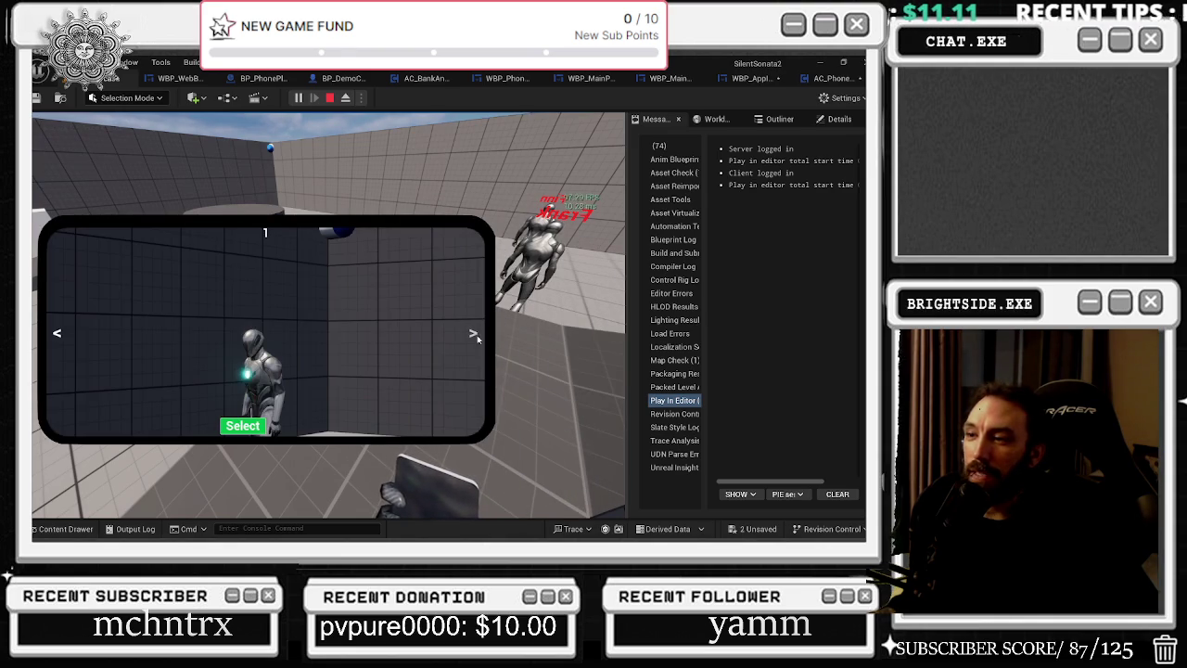
{"action": "left_click", "coordinate": [474, 334]}
{"action": "left_click", "coordinate": [243, 425]}
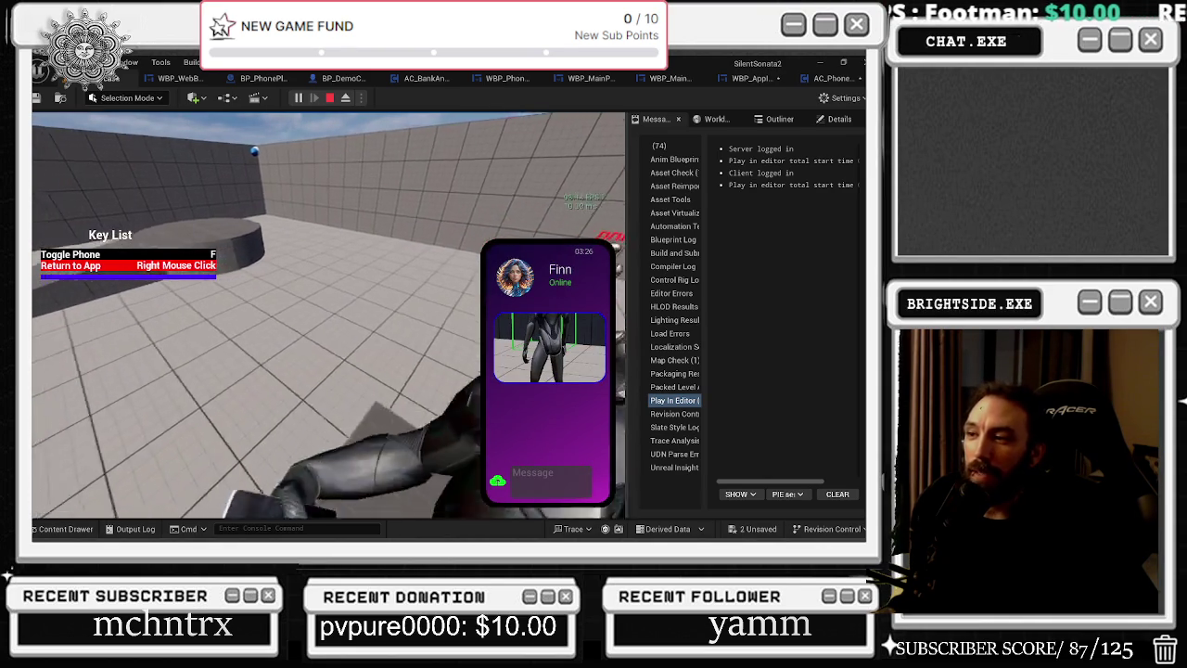
Walk the player toward the blue cube and back out of Finn's chat.
{"action": "key", "text": "shift+F1"}
{"action": "key", "text": "w"}
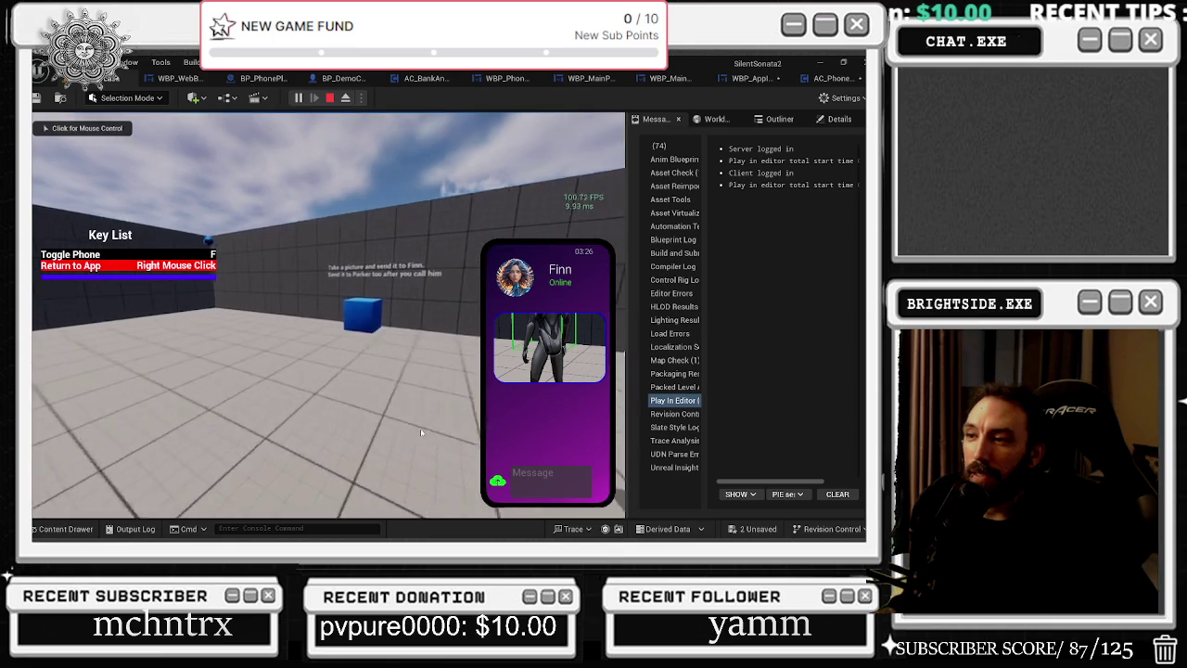
{"action": "right_click", "coordinate": [446, 386]}
Photograph the blue cube with the phone camera.
{"action": "right_click", "coordinate": [446, 381]}
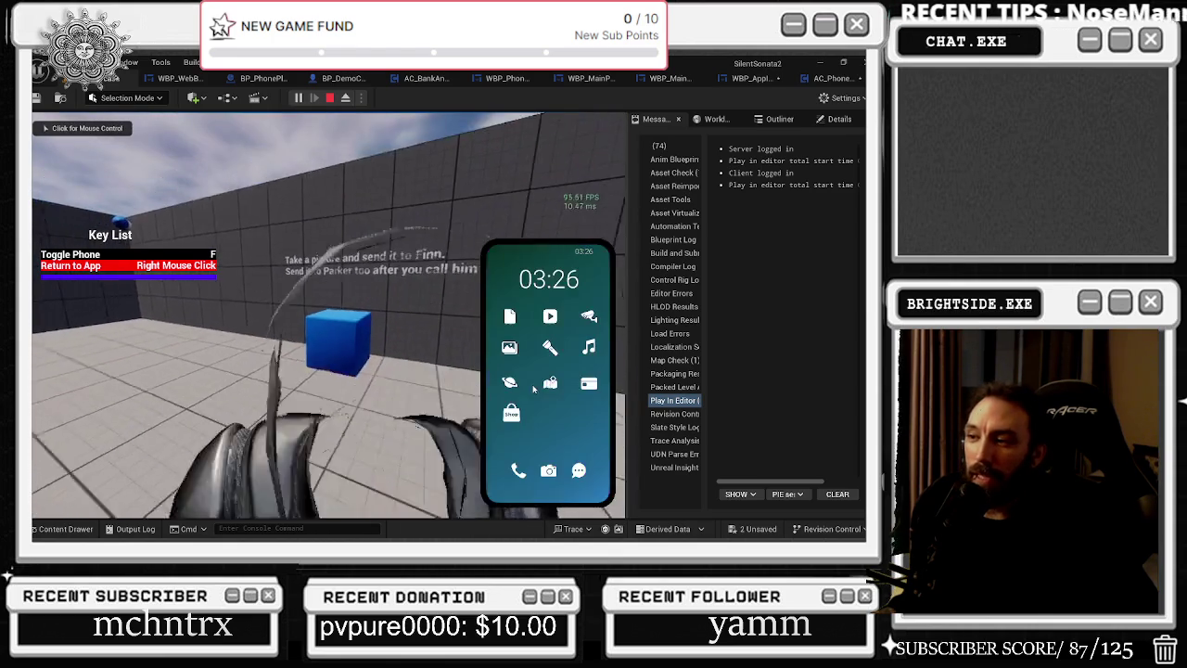
{"action": "left_click", "coordinate": [549, 475]}
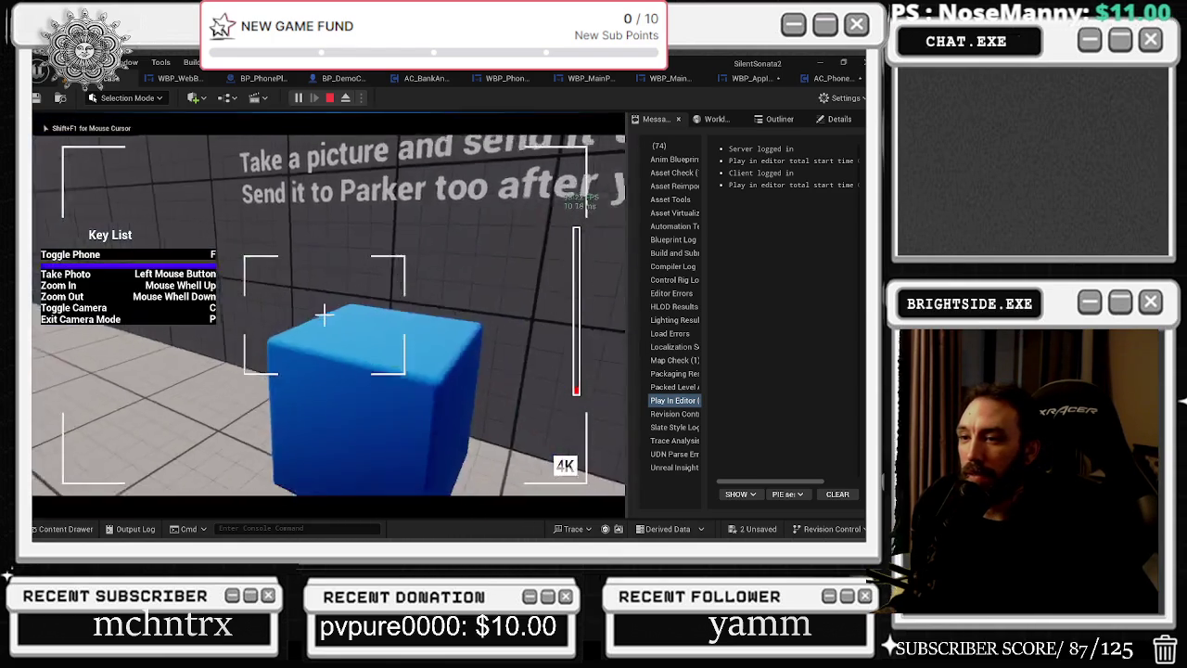
{"action": "left_click", "coordinate": [324, 315]}
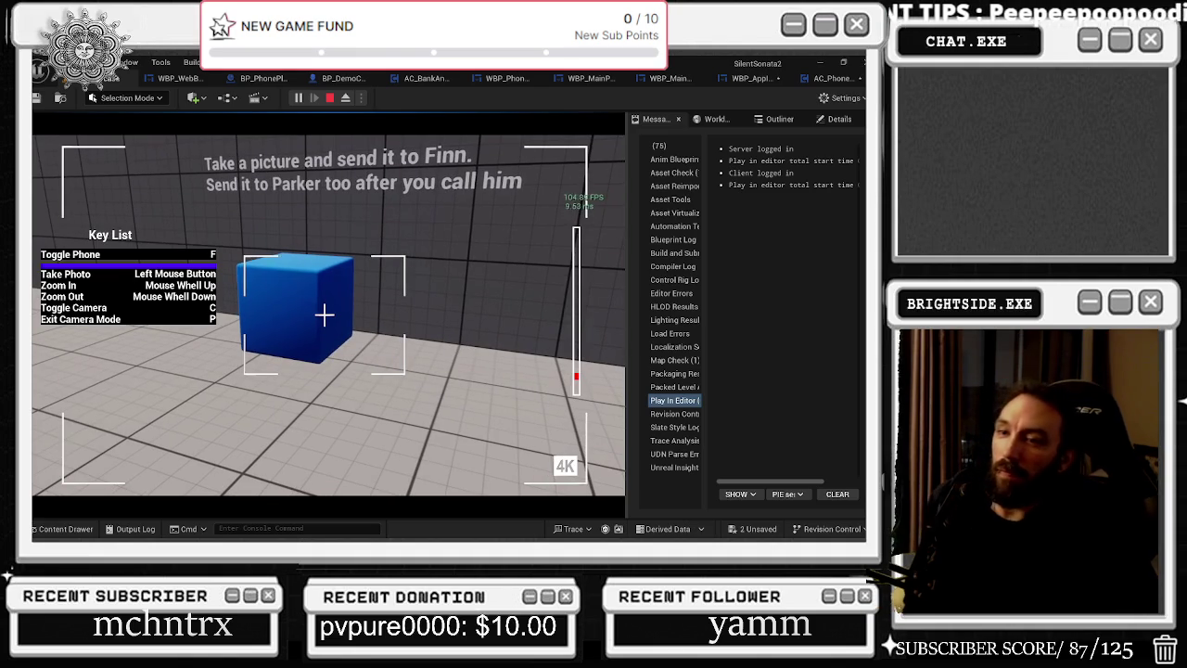
{"action": "key", "text": "p"}
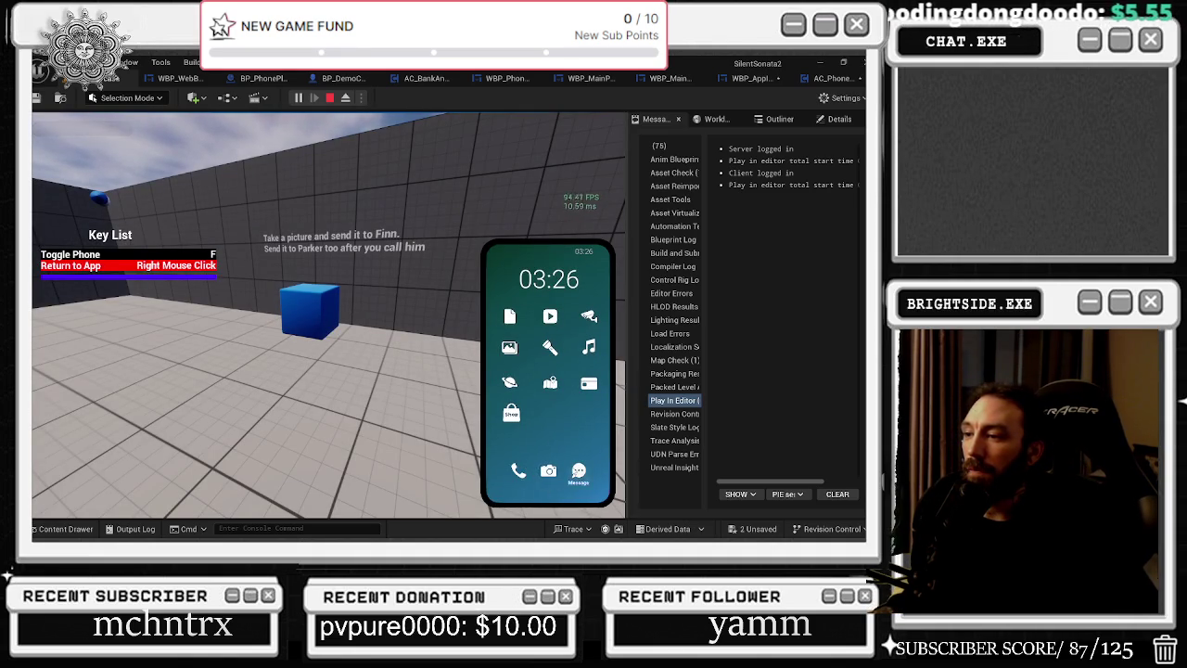
Send the blue cube photo to Finn from the gallery.
{"action": "left_click", "coordinate": [578, 470]}
{"action": "left_click", "coordinate": [541, 304]}
{"action": "left_click", "coordinate": [499, 480]}
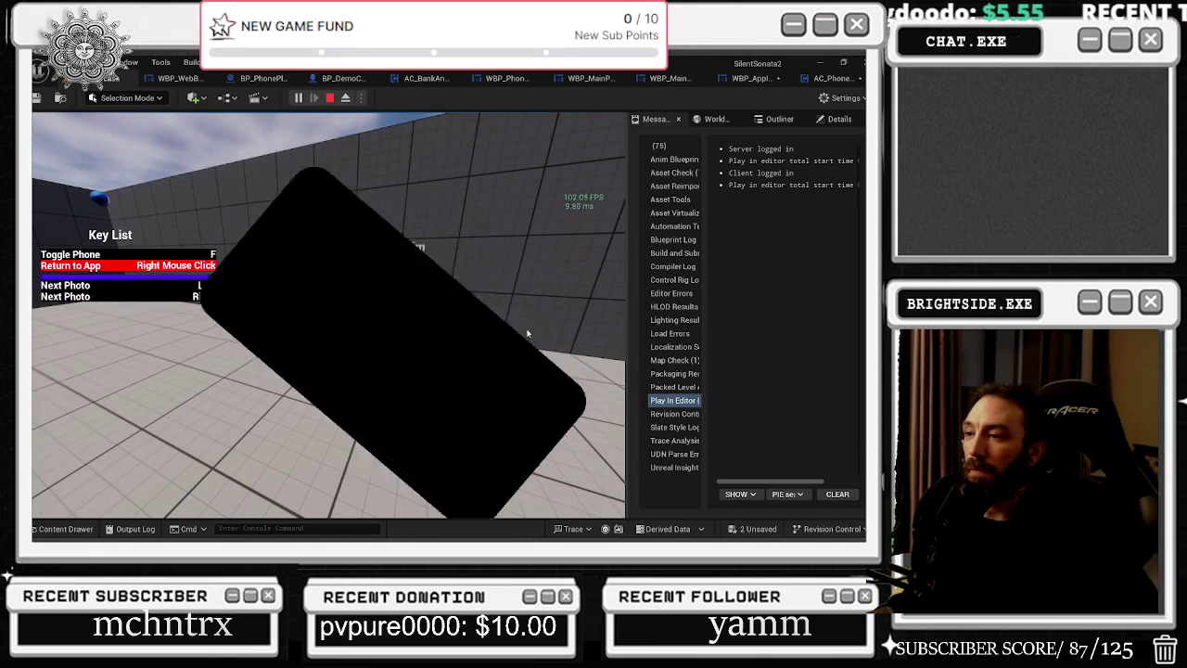
{"action": "double_click", "coordinate": [473, 336]}
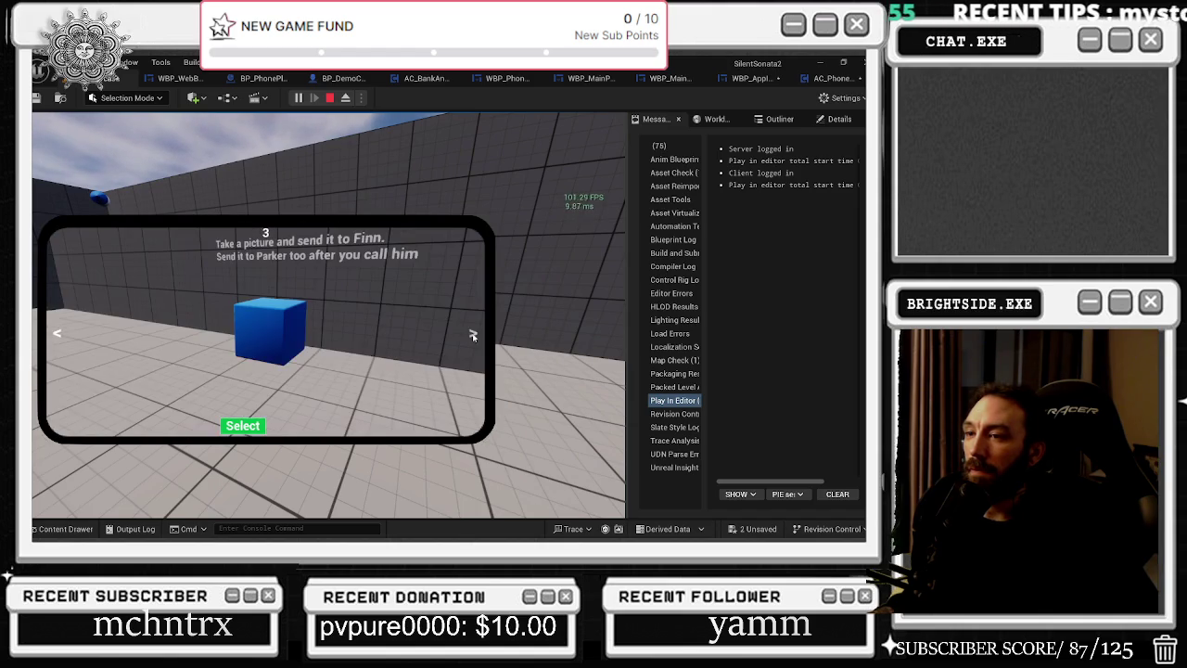
{"action": "left_click", "coordinate": [243, 425]}
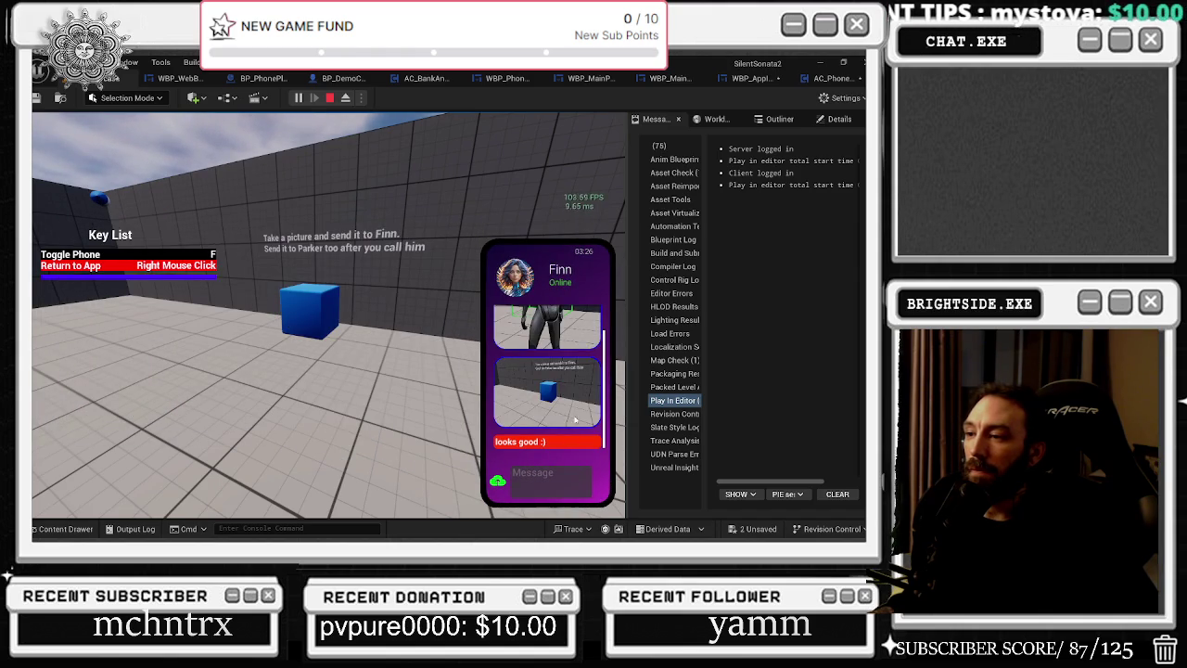
Send the character photo to Finn as well.
{"action": "left_click", "coordinate": [498, 477]}
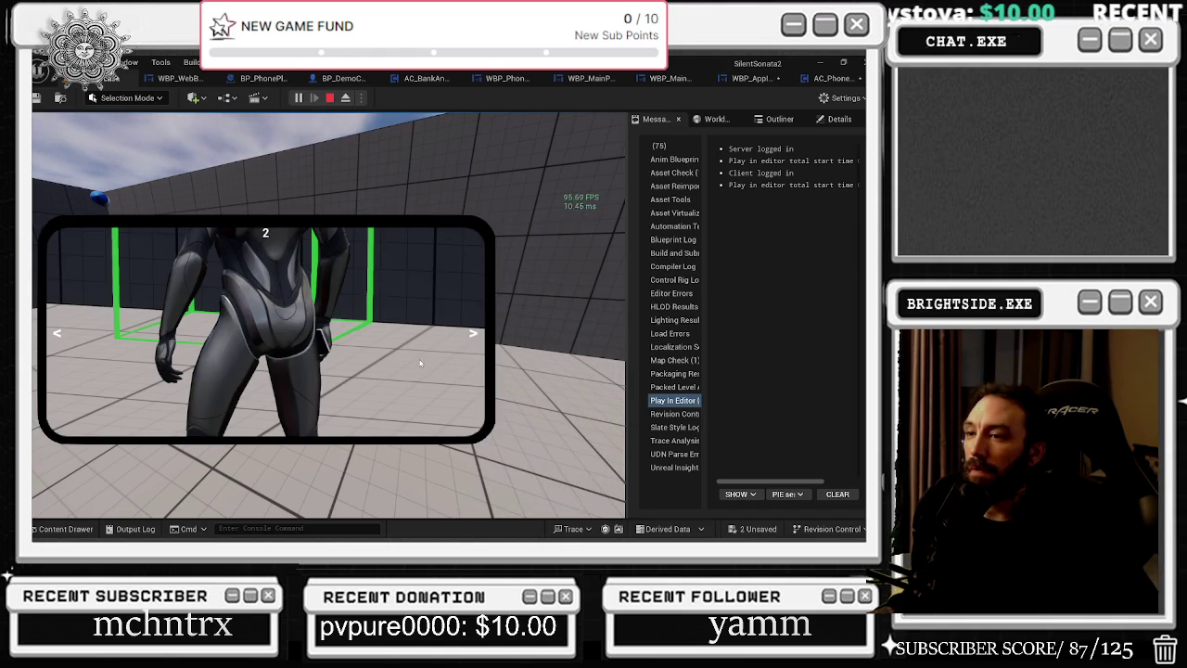
{"action": "left_click", "coordinate": [471, 334]}
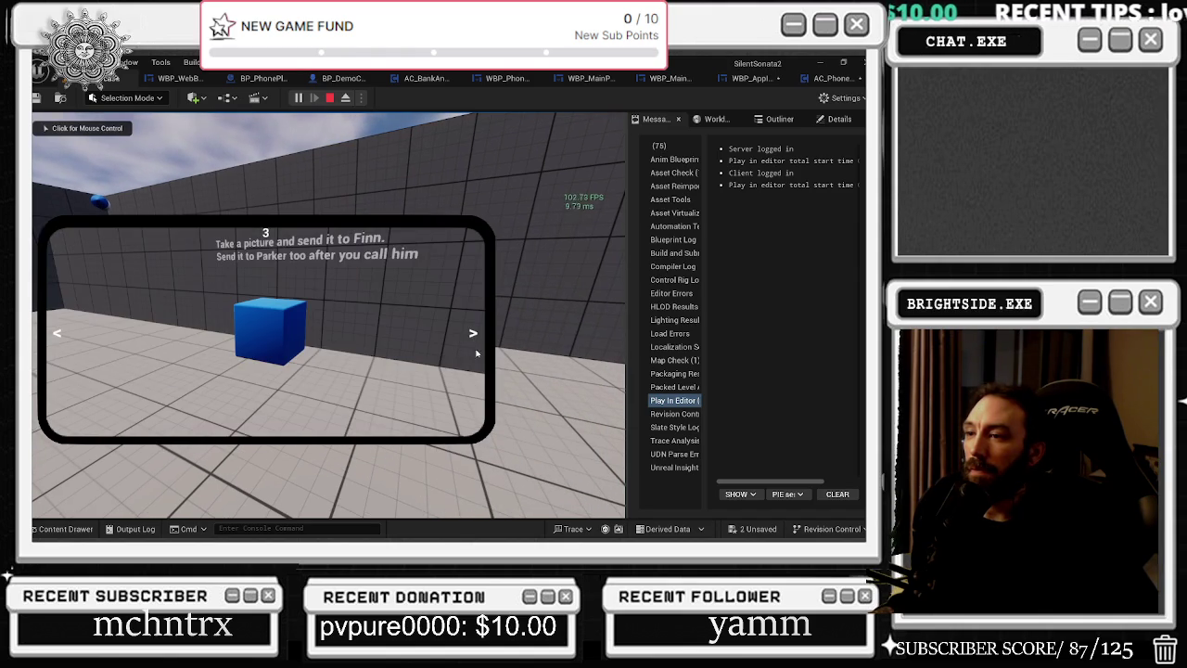
{"action": "right_click", "coordinate": [558, 375]}
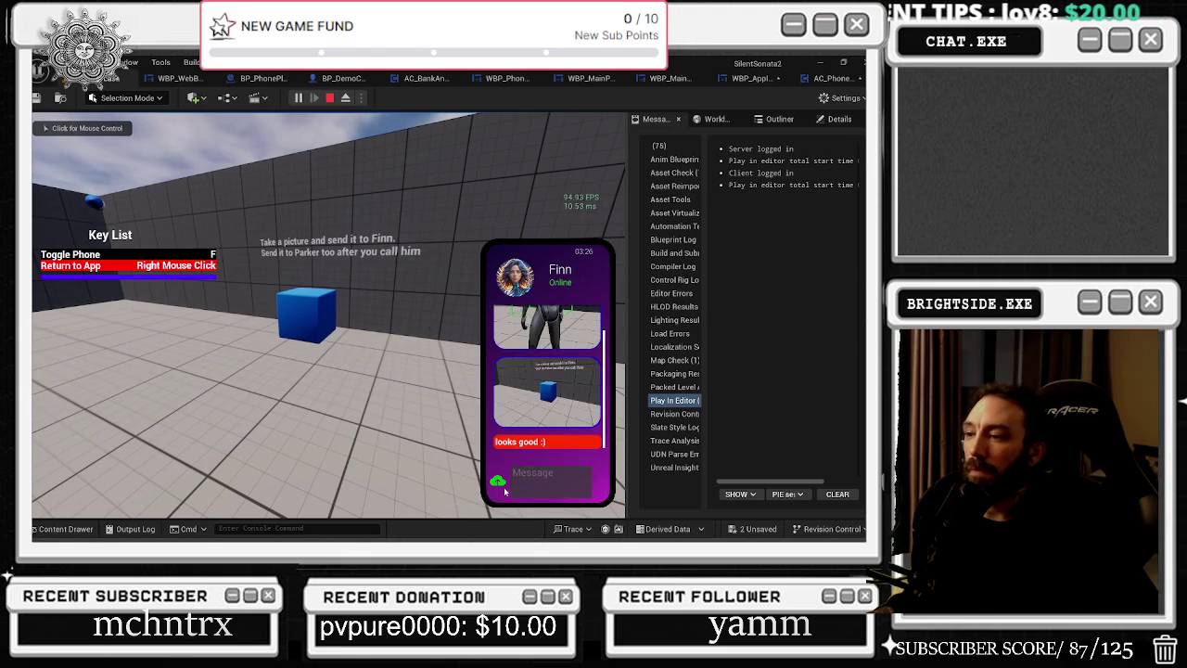
{"action": "left_click", "coordinate": [497, 478]}
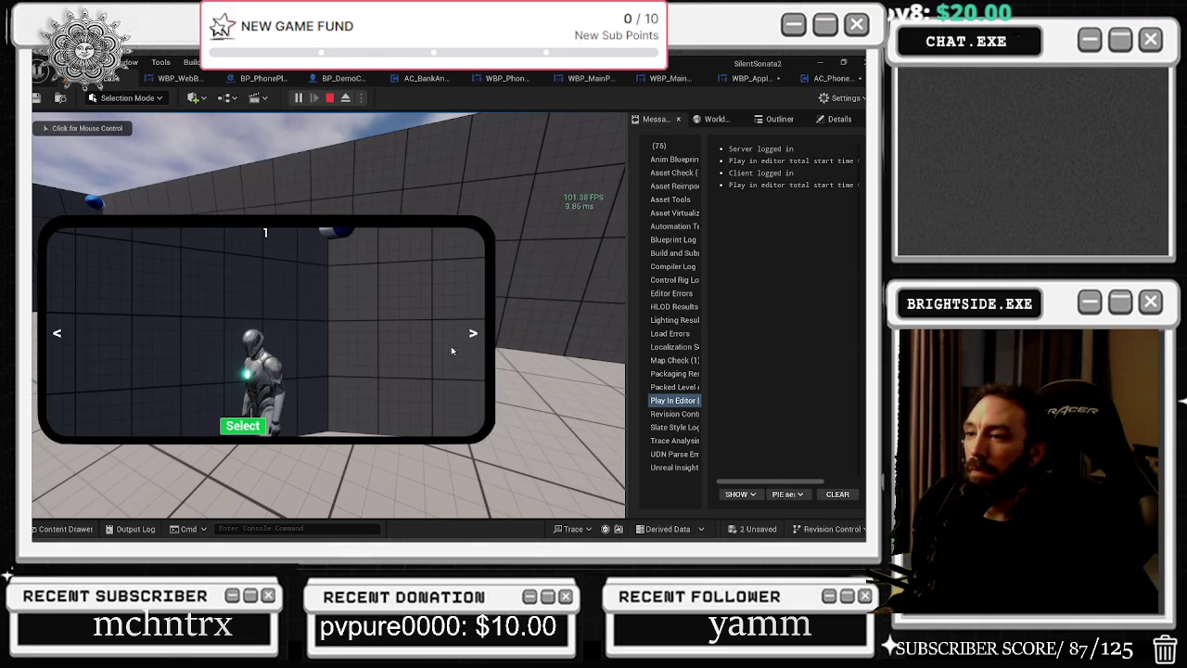
{"action": "left_click", "coordinate": [472, 333]}
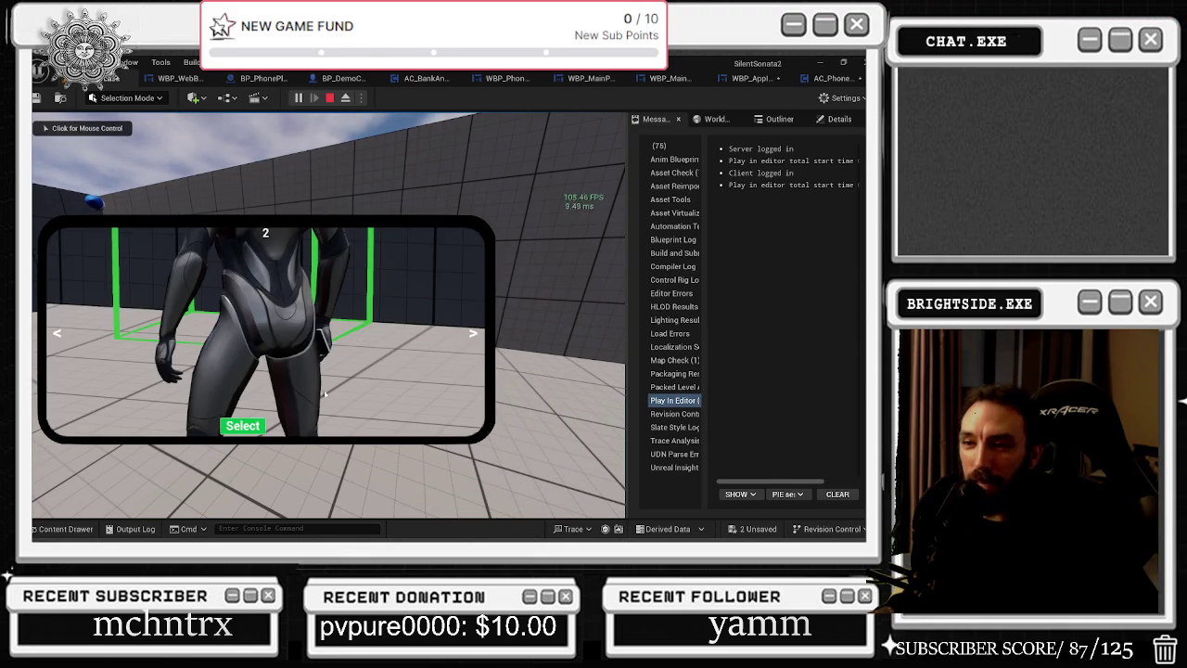
{"action": "left_click", "coordinate": [243, 426]}
{"action": "scroll", "coordinate": [575, 417], "scroll_direction": "down", "scroll_amount": 3}
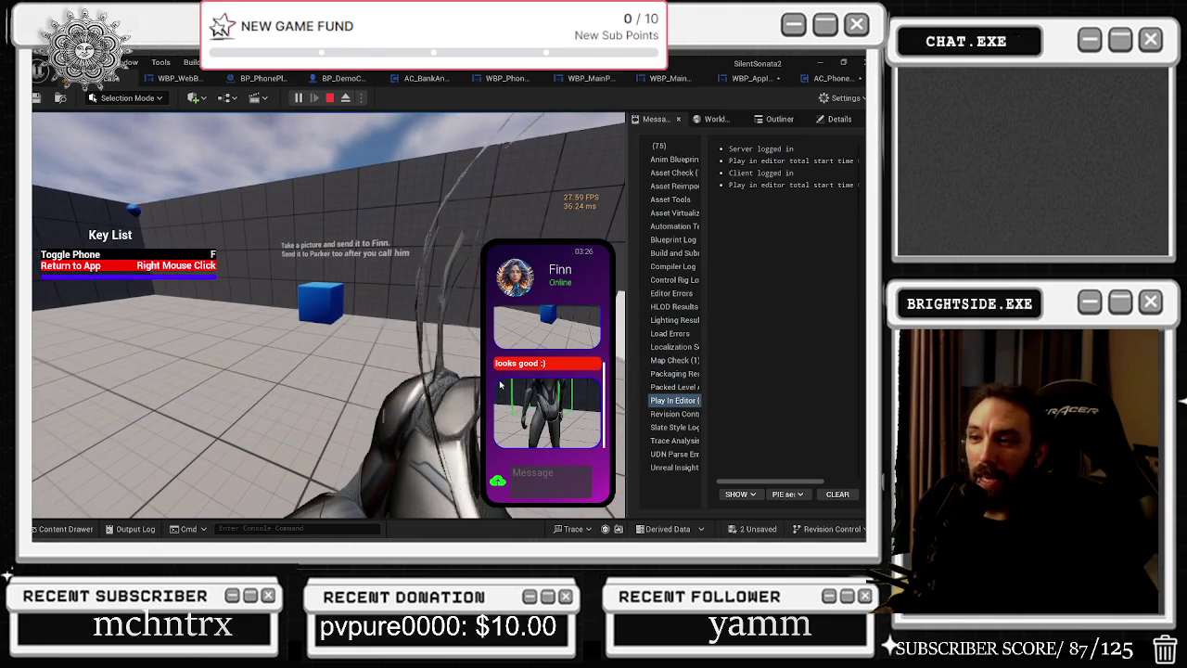
{"action": "key", "text": "alt+Tab"}
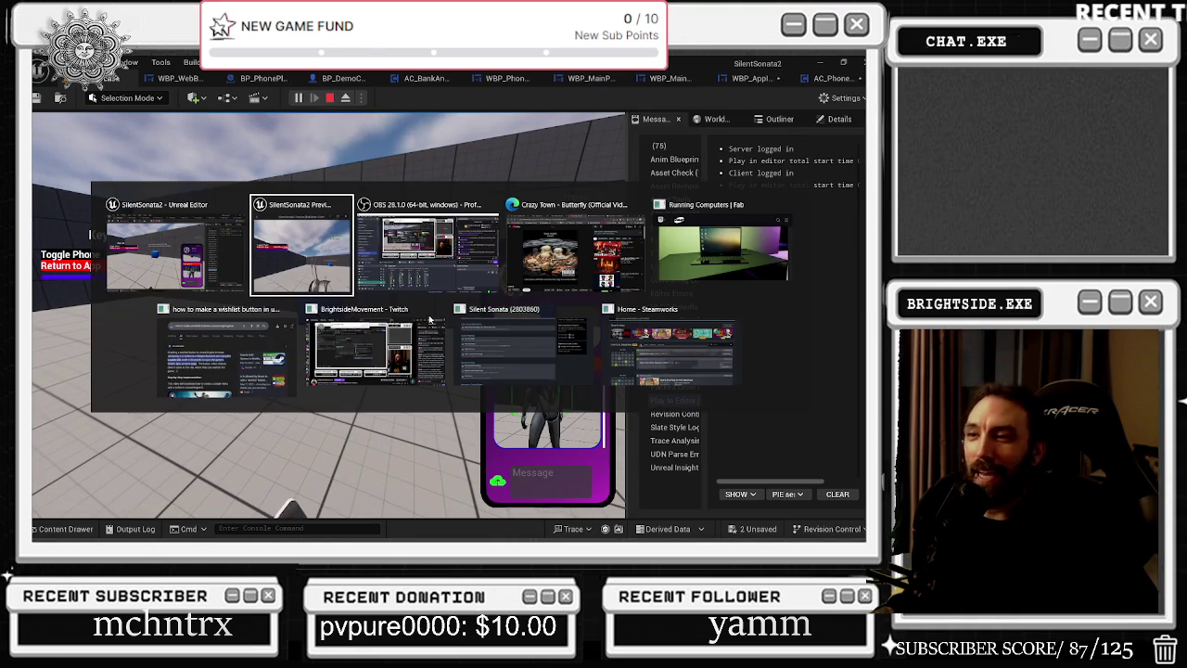
Walk the client character with W beside the blue cube, then return to the main play window.
{"action": "left_click", "coordinate": [600, 231]}
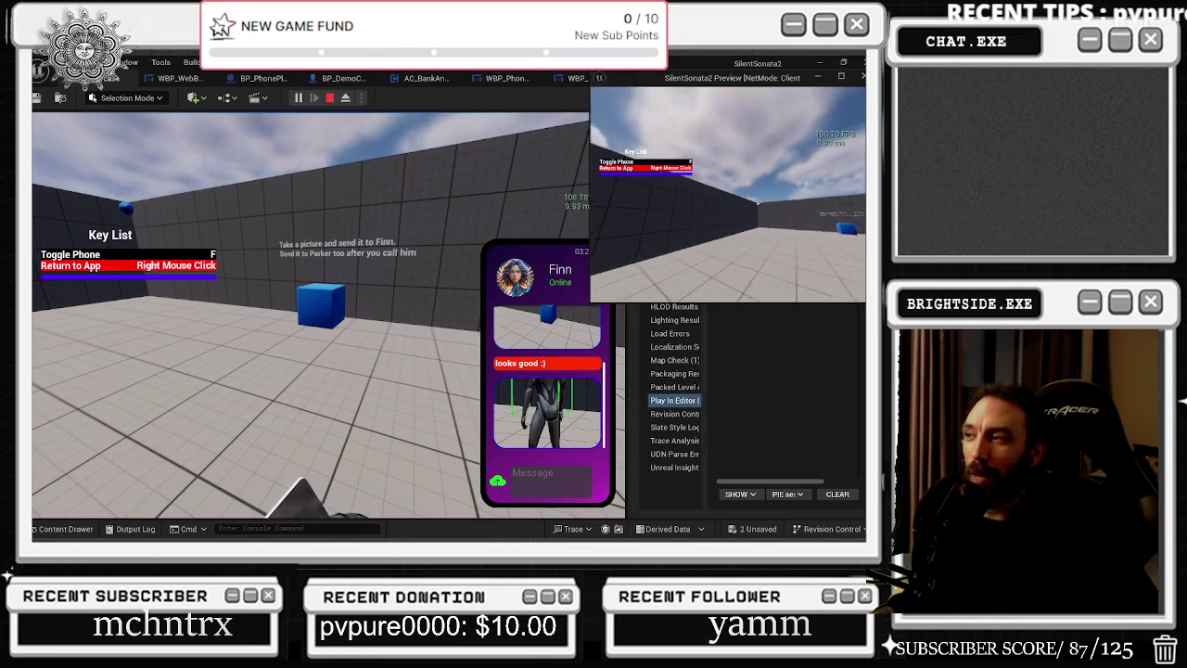
{"action": "key", "text": "w"}
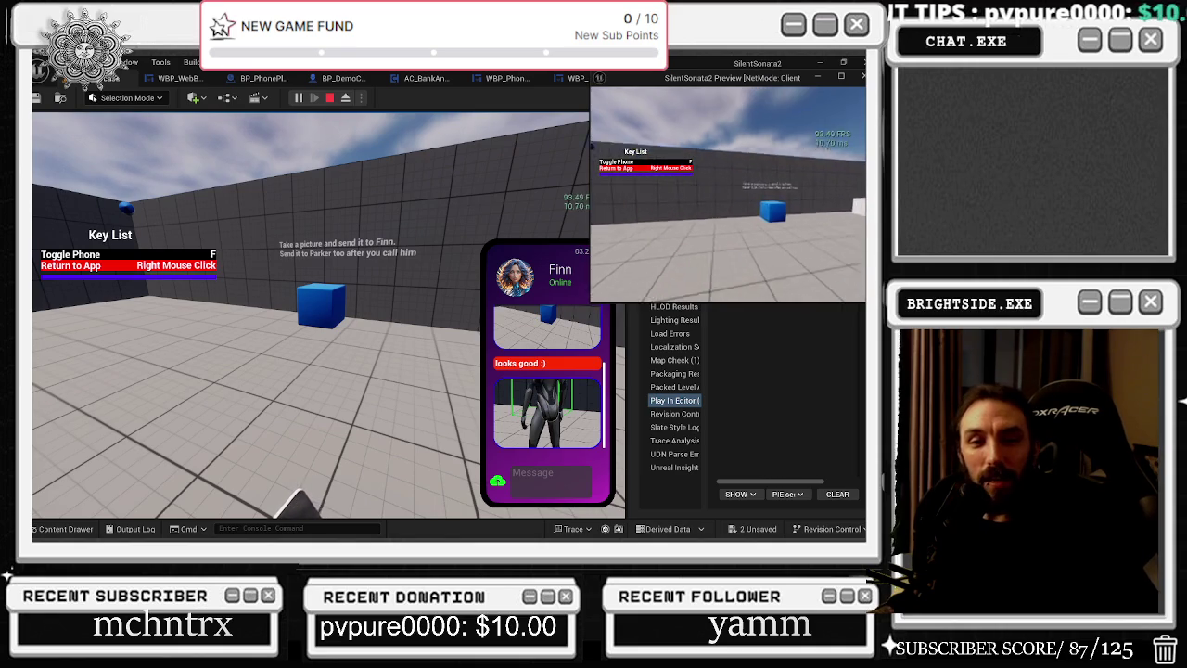
{"action": "key", "text": "w"}
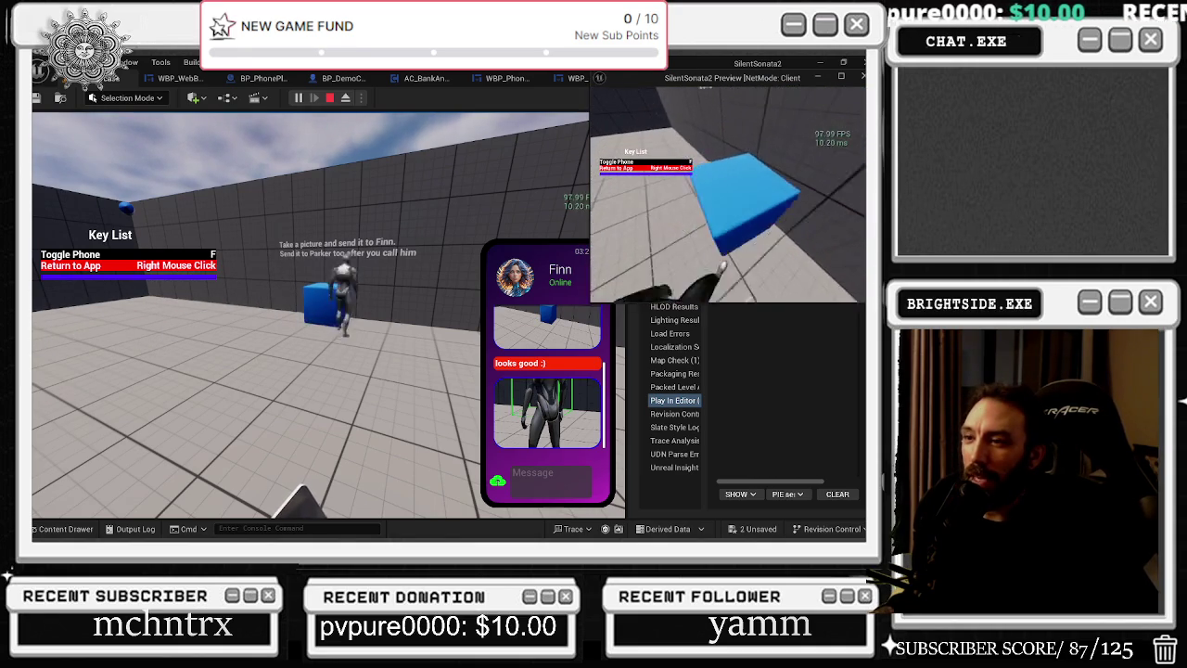
{"action": "key", "text": "w"}
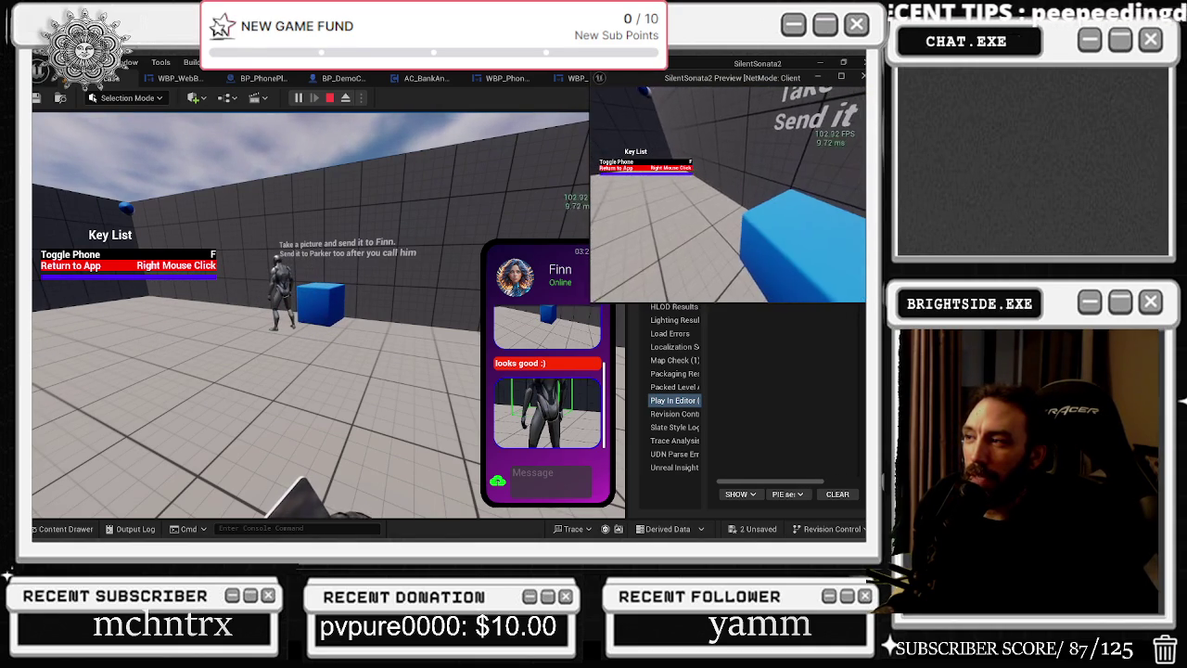
{"action": "key", "text": "w"}
{"action": "key", "text": "w"}
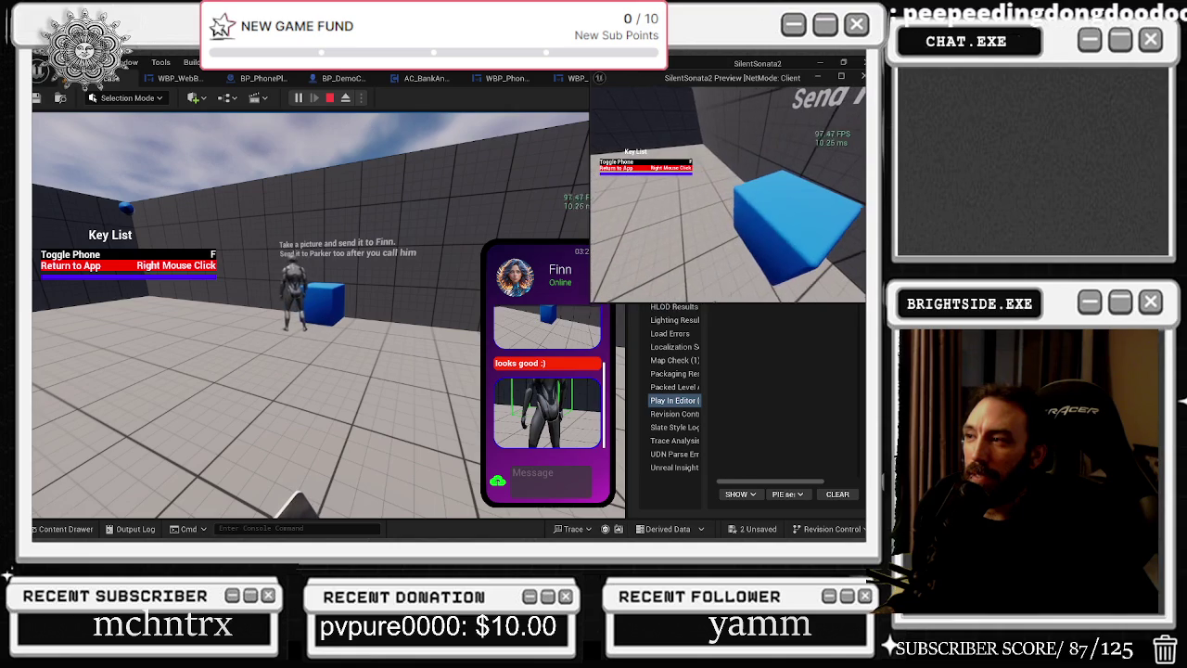
{"action": "key", "text": "alt+Tab"}
{"action": "left_click", "coordinate": [313, 322]}
{"action": "key", "text": "w"}
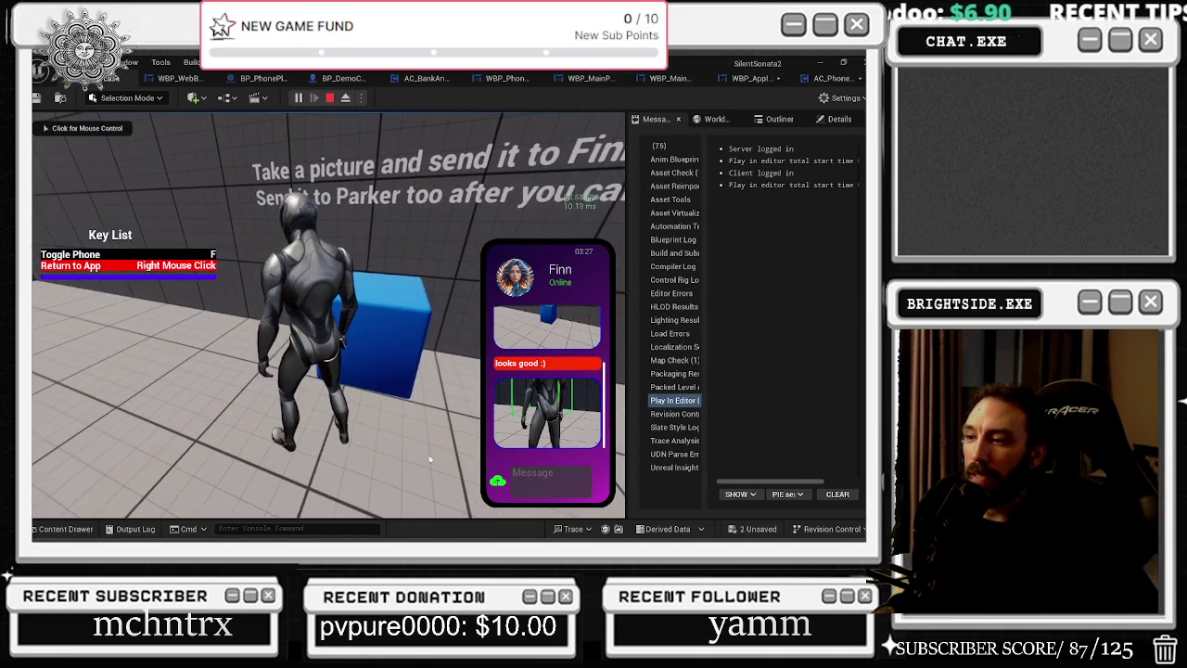
Zoom in and photograph the other player standing by the blue cube.
{"action": "left_click", "coordinate": [497, 480]}
{"action": "left_click", "coordinate": [480, 449]}
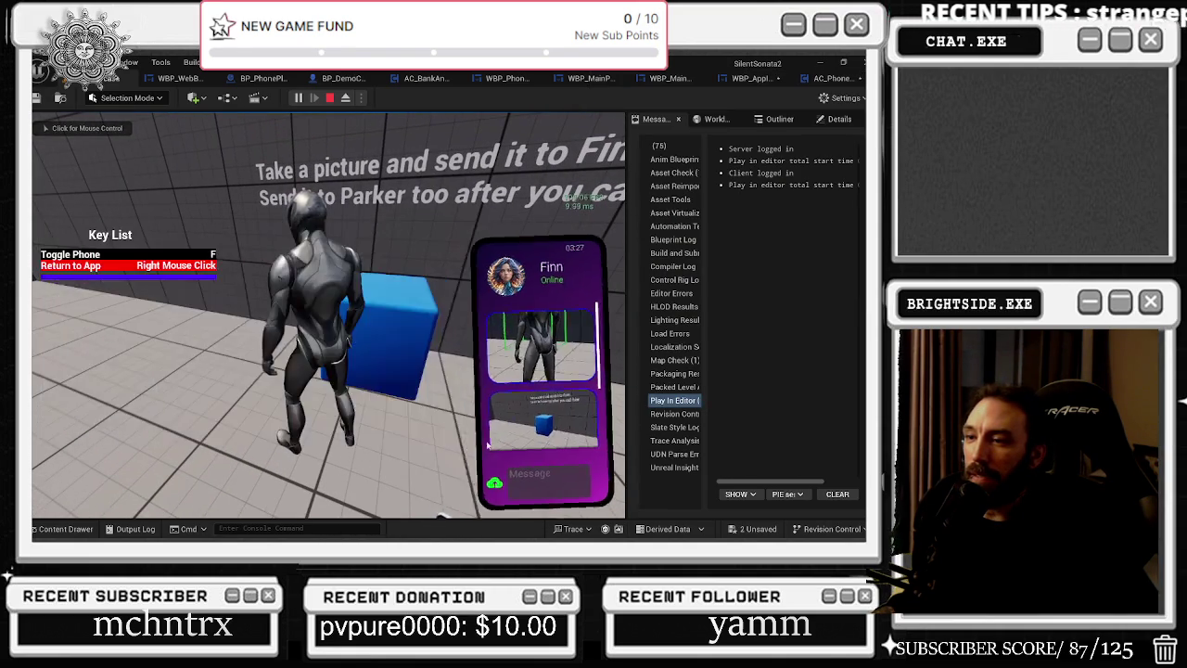
{"action": "key", "text": "shift+F1"}
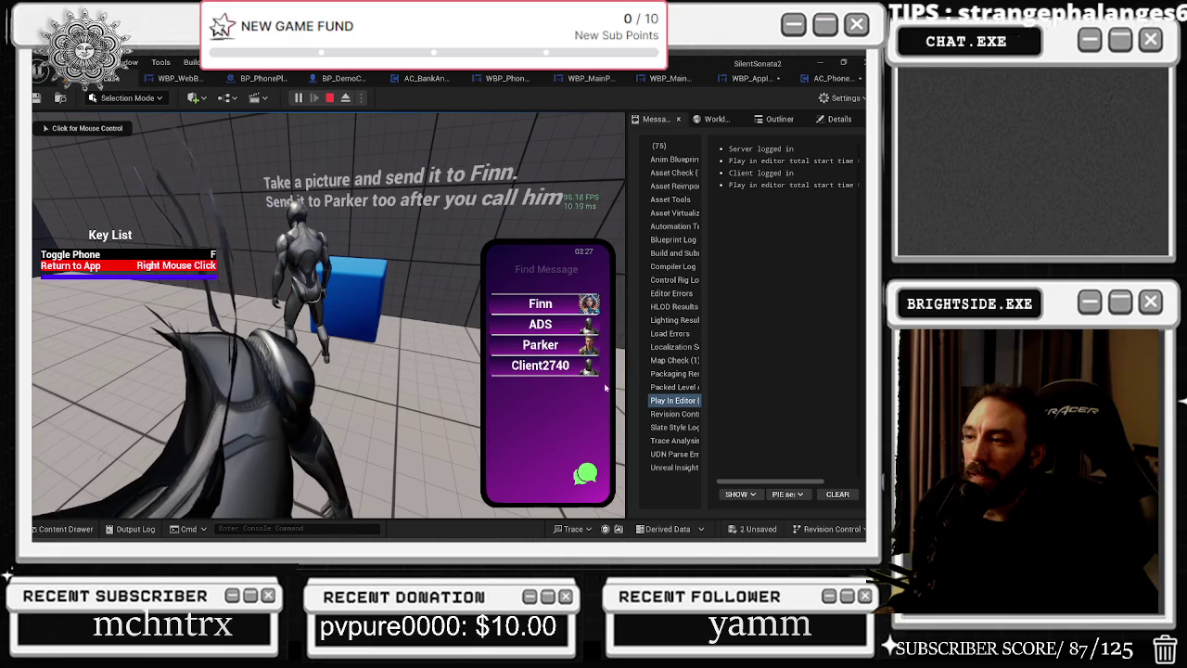
{"action": "right_click", "coordinate": [559, 475]}
{"action": "left_click", "coordinate": [559, 475]}
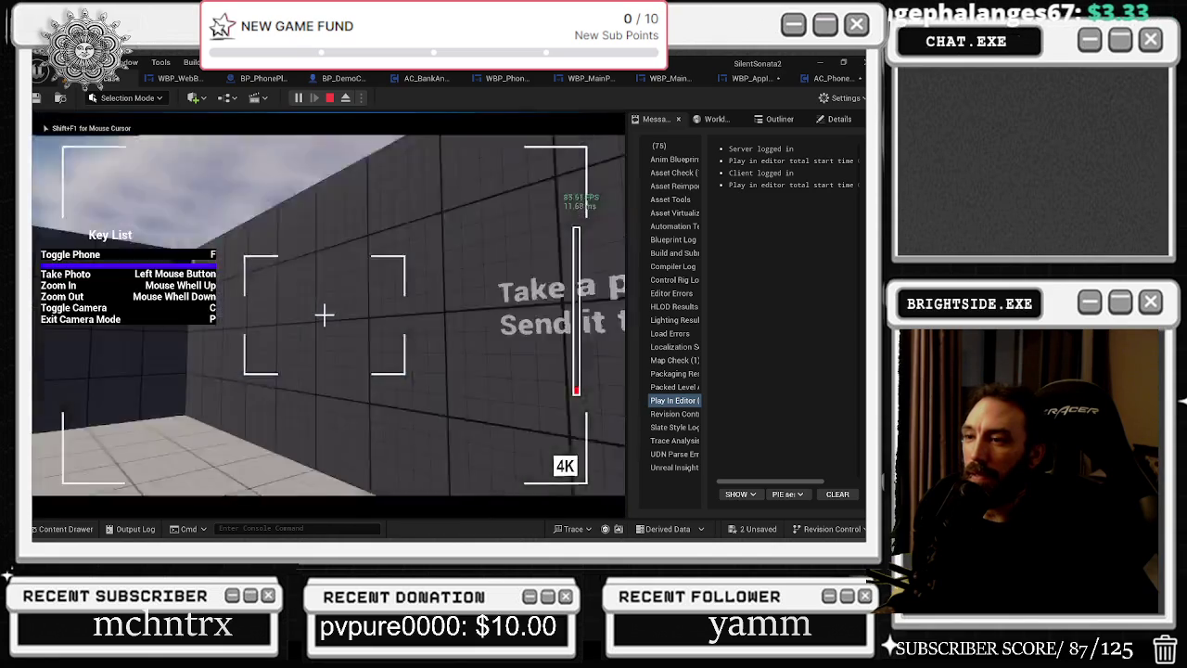
{"action": "scroll", "coordinate": [324, 315], "scroll_direction": "up", "scroll_amount": 5}
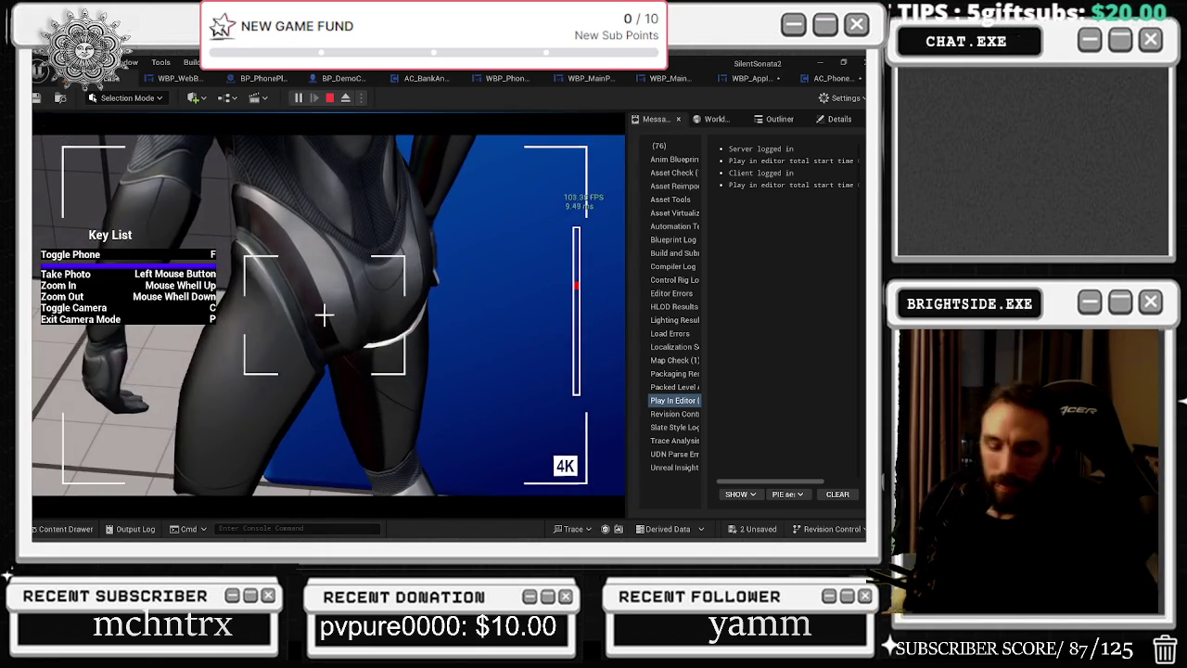
{"action": "left_click", "coordinate": [325, 315]}
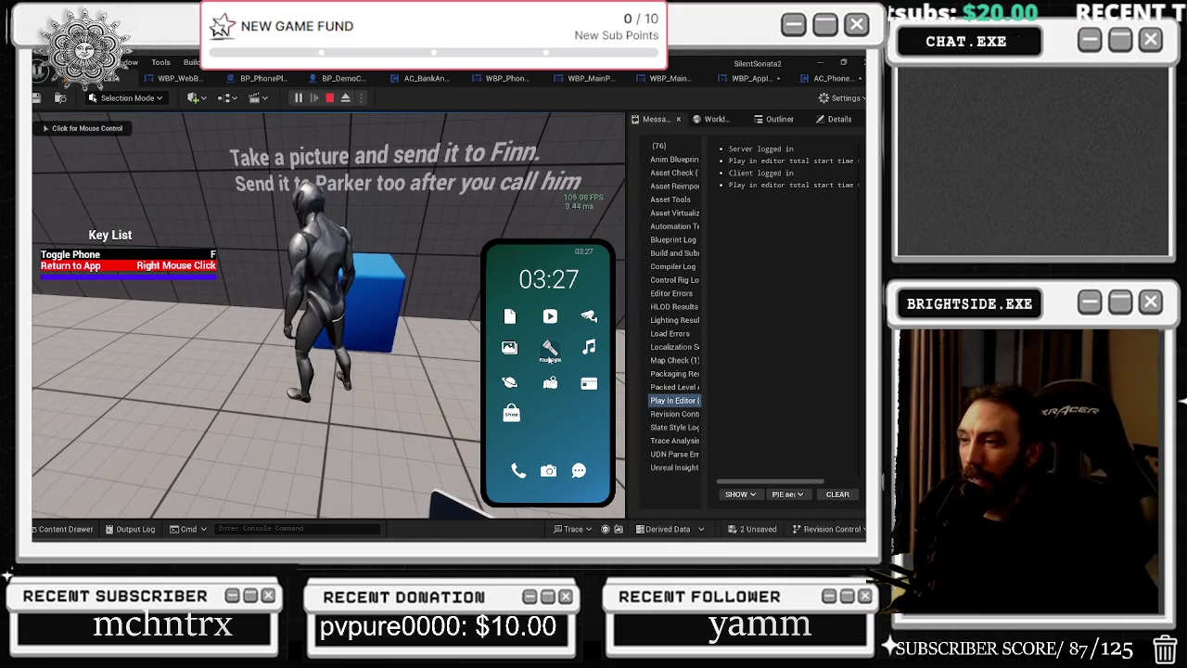
Send the newest photo of the player by the cube to Finn.
{"action": "left_click", "coordinate": [579, 470]}
{"action": "left_click", "coordinate": [541, 305]}
{"action": "scroll", "coordinate": [534, 424], "scroll_direction": "down", "scroll_amount": 1}
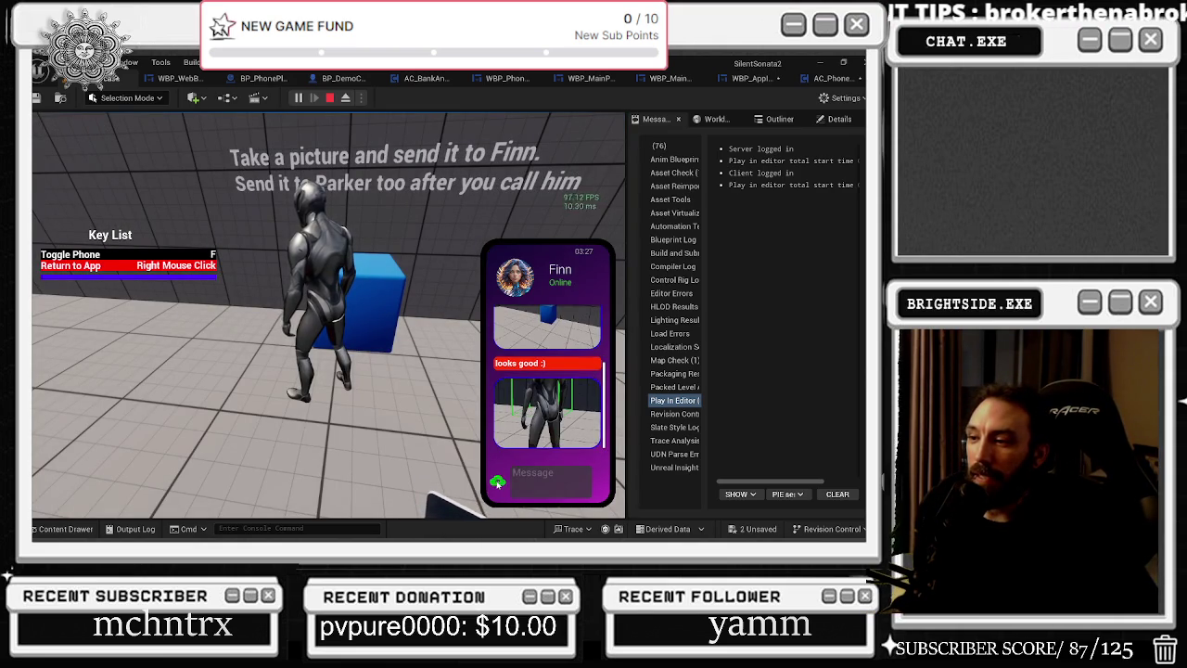
{"action": "left_click", "coordinate": [498, 482]}
{"action": "left_click", "coordinate": [472, 334]}
{"action": "left_click", "coordinate": [472, 334]}
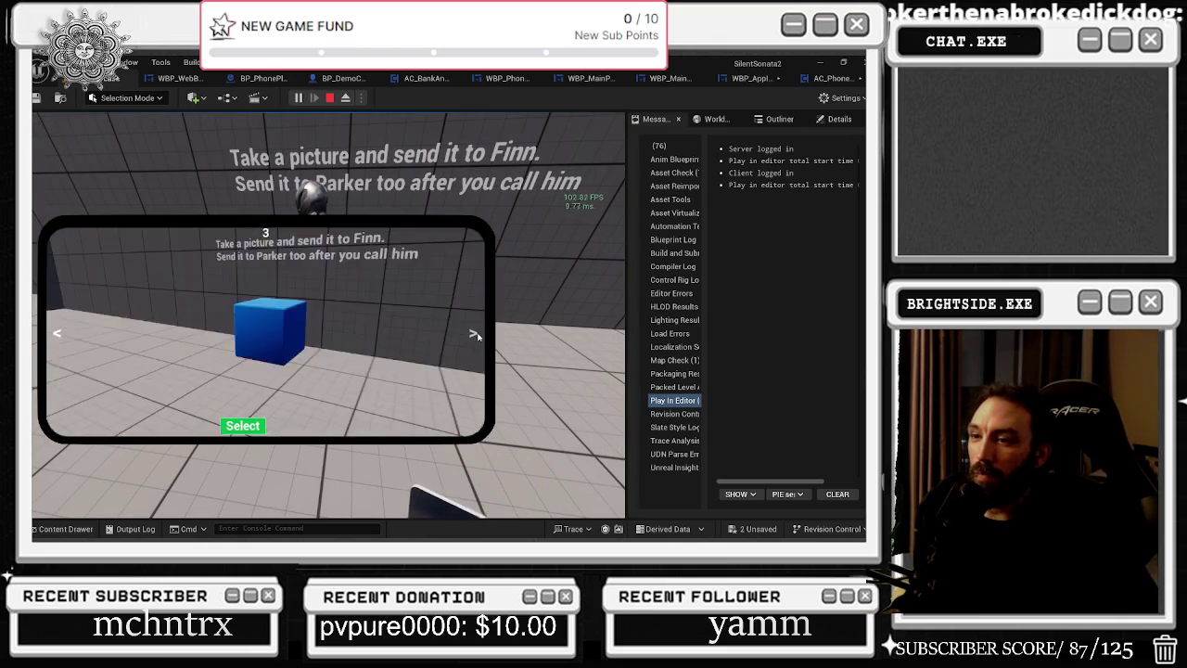
{"action": "left_click", "coordinate": [473, 335]}
{"action": "left_click", "coordinate": [243, 427]}
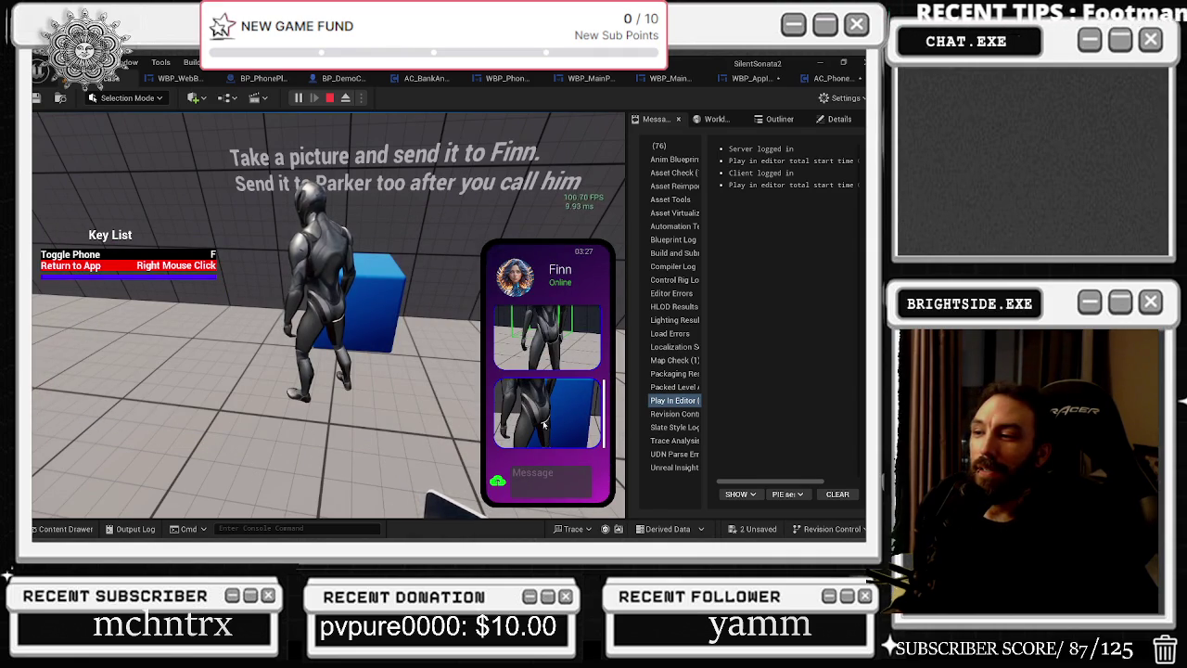
{"action": "right_click", "coordinate": [563, 404]}
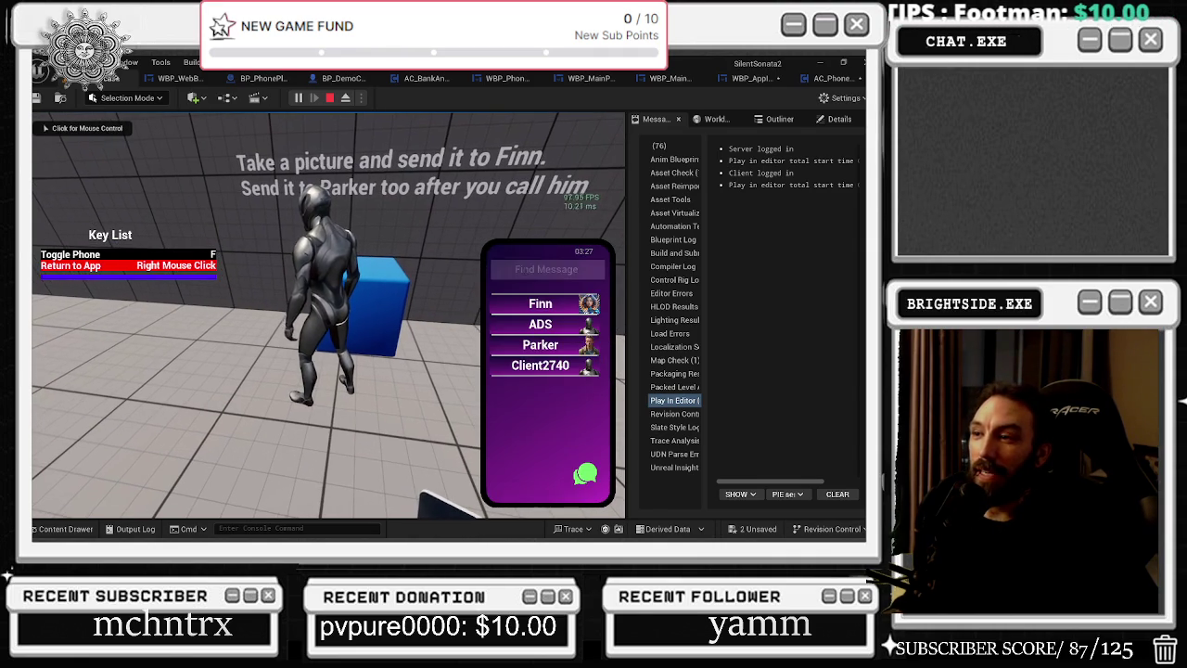
Zoom in and take two photos of the character beside the blue cube.
{"action": "right_click", "coordinate": [563, 404]}
{"action": "left_click", "coordinate": [548, 472]}
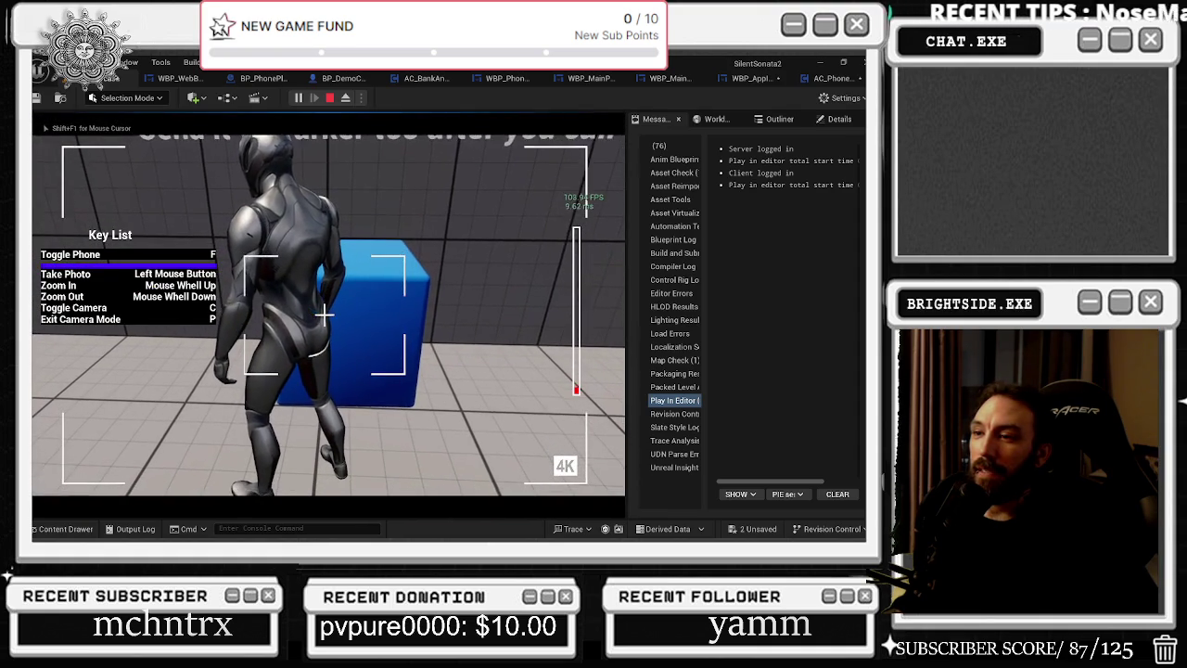
{"action": "scroll", "coordinate": [324, 316], "scroll_direction": "up", "scroll_amount": 2}
{"action": "left_click", "coordinate": [324, 315]}
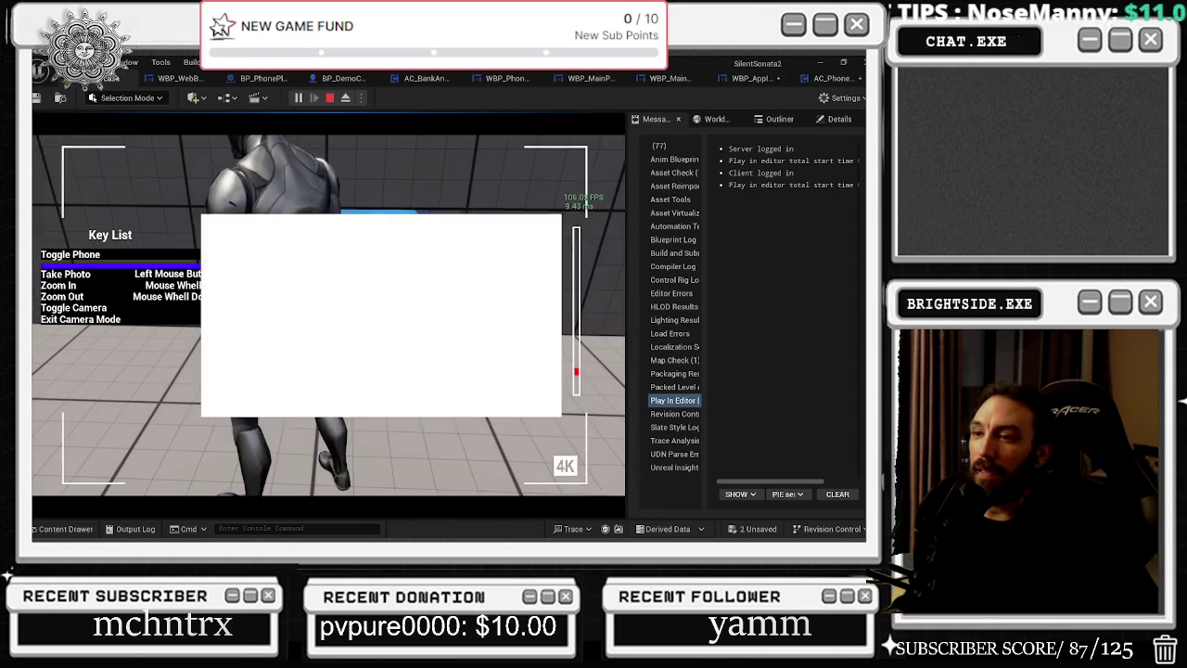
{"action": "left_click", "coordinate": [324, 315]}
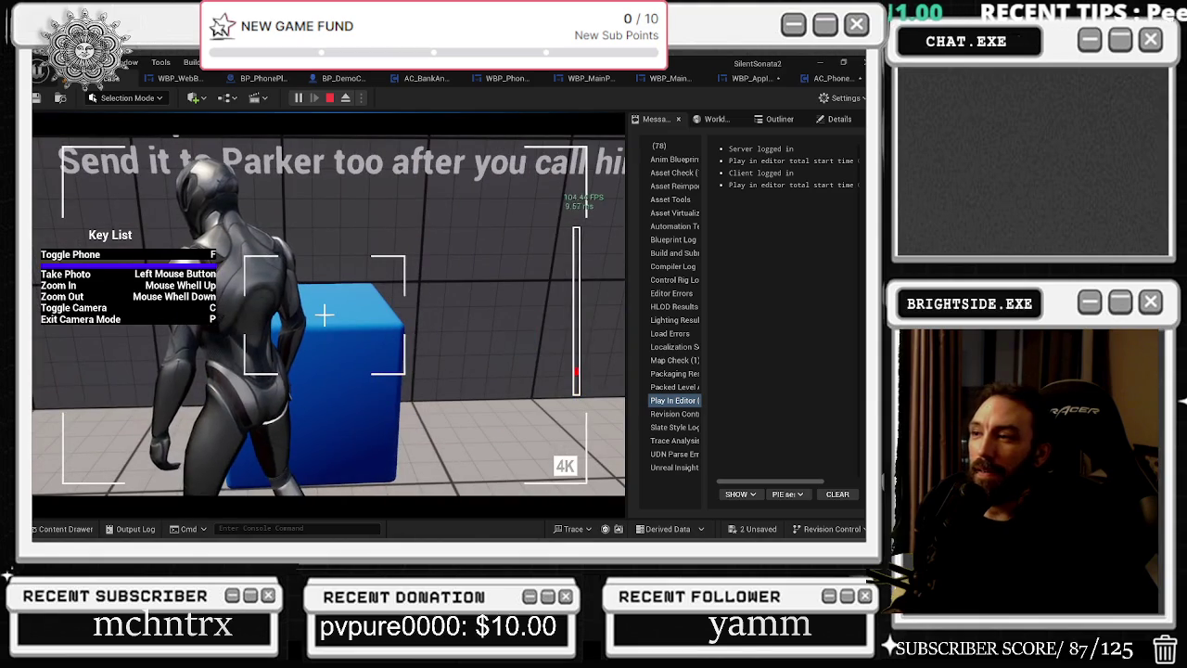
{"action": "key", "text": "p"}
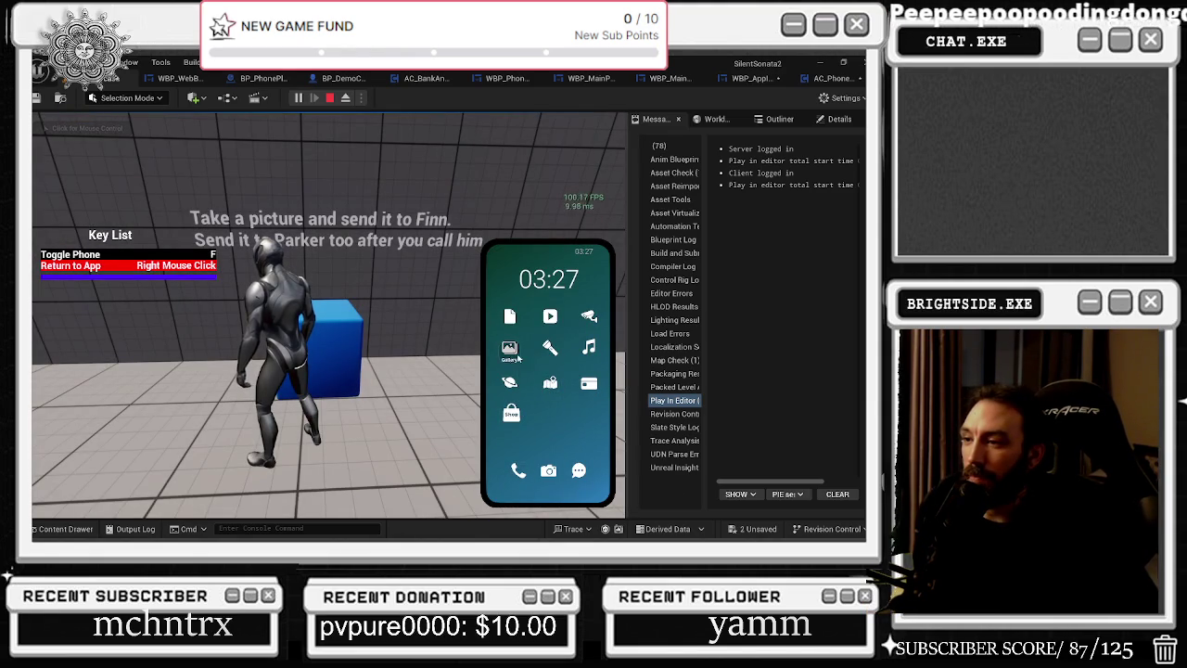
Attach the character-and-cube photo in Finn's chat and send it.
{"action": "left_click", "coordinate": [583, 471]}
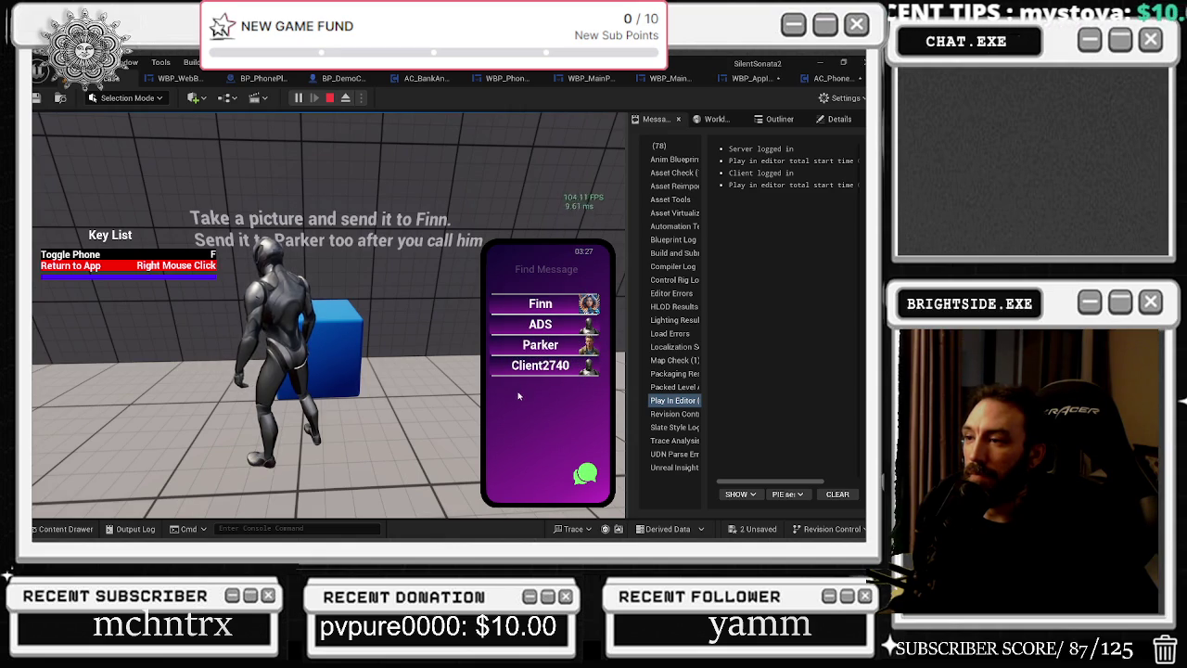
{"action": "left_click", "coordinate": [536, 311]}
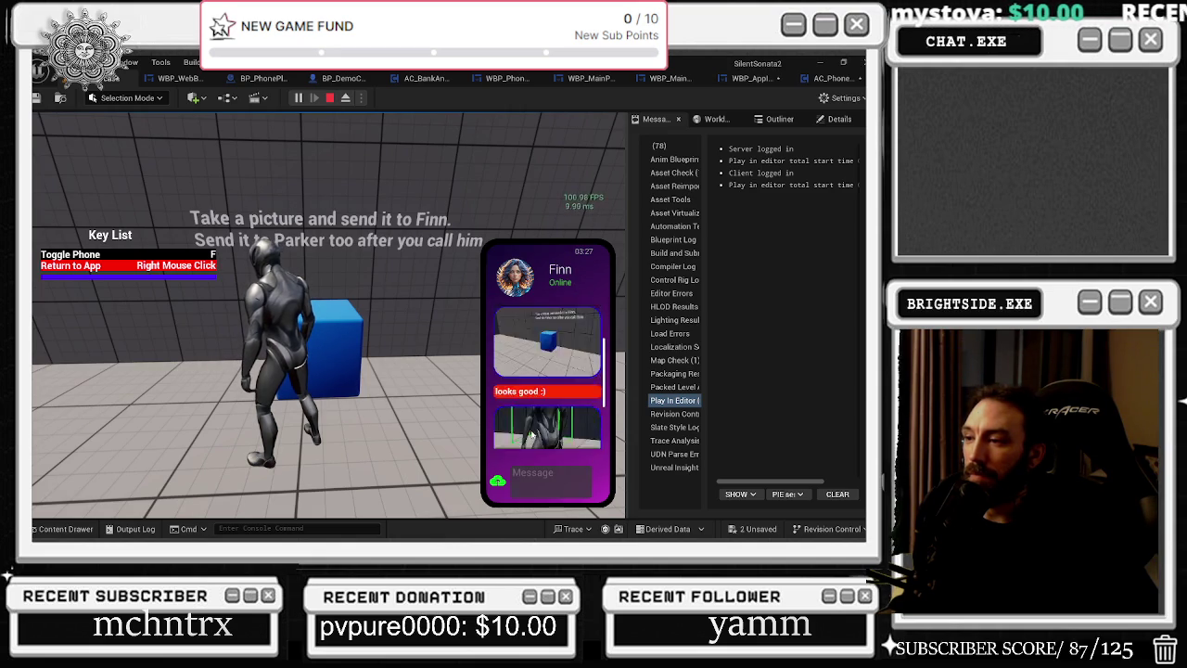
{"action": "left_click", "coordinate": [554, 390]}
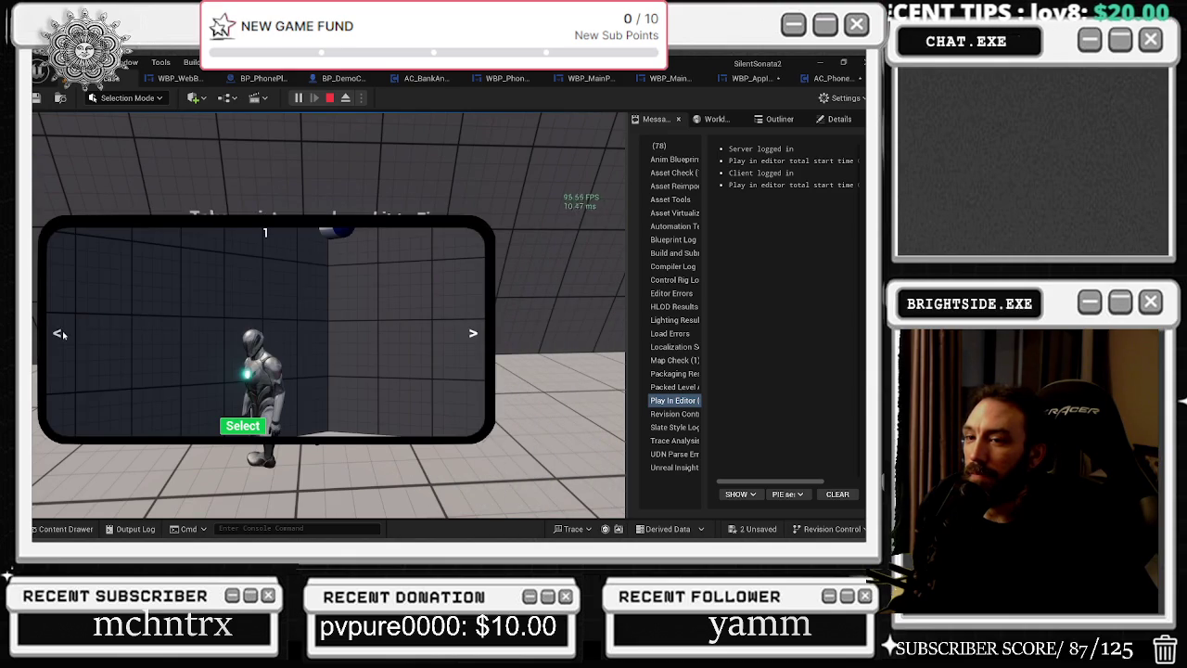
{"action": "left_click", "coordinate": [62, 331]}
{"action": "left_click", "coordinate": [243, 424]}
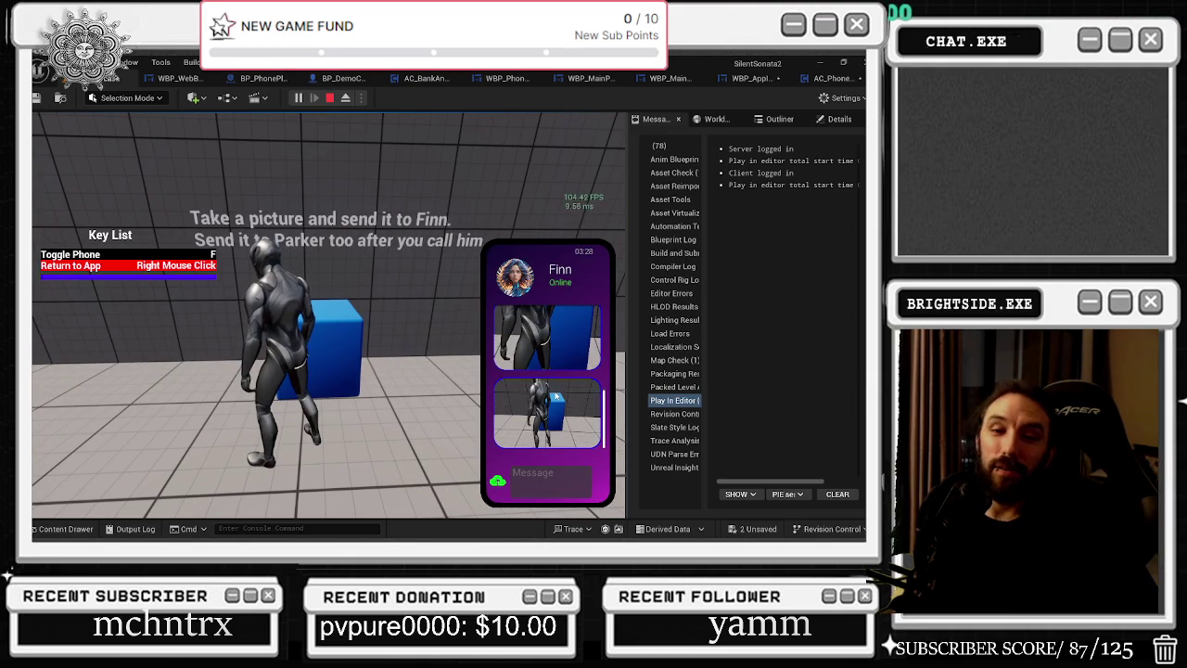
{"action": "key", "text": "alt+Tab"}
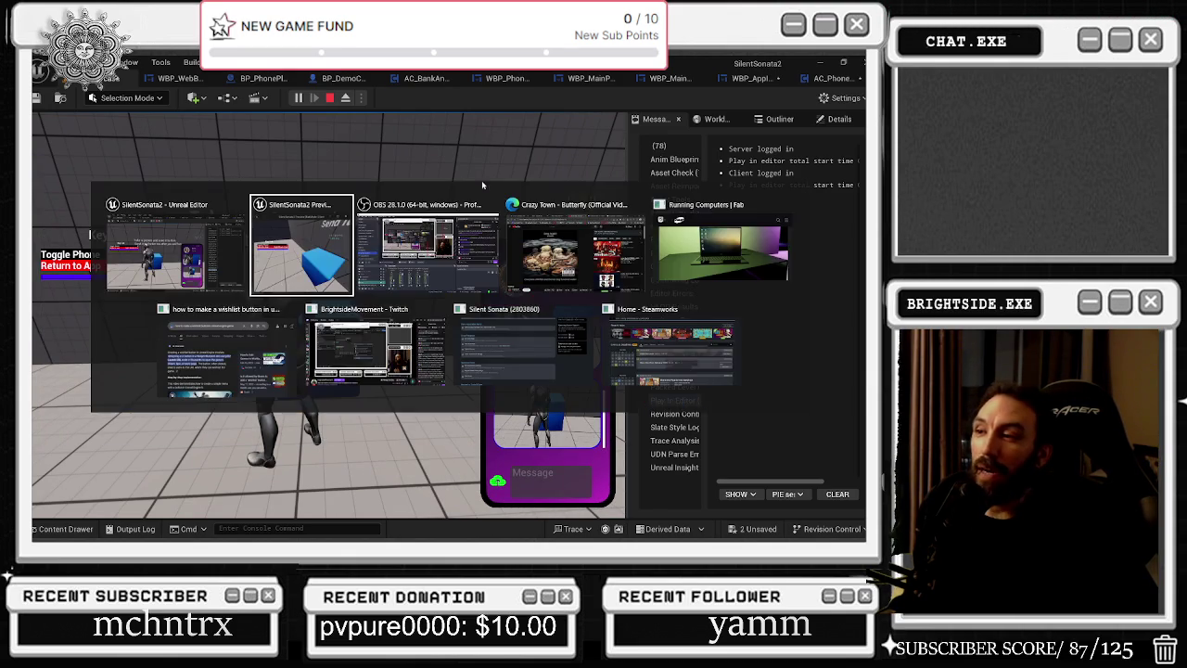
Return to the main play window and photograph the blue cube.
{"action": "left_click", "coordinate": [333, 250]}
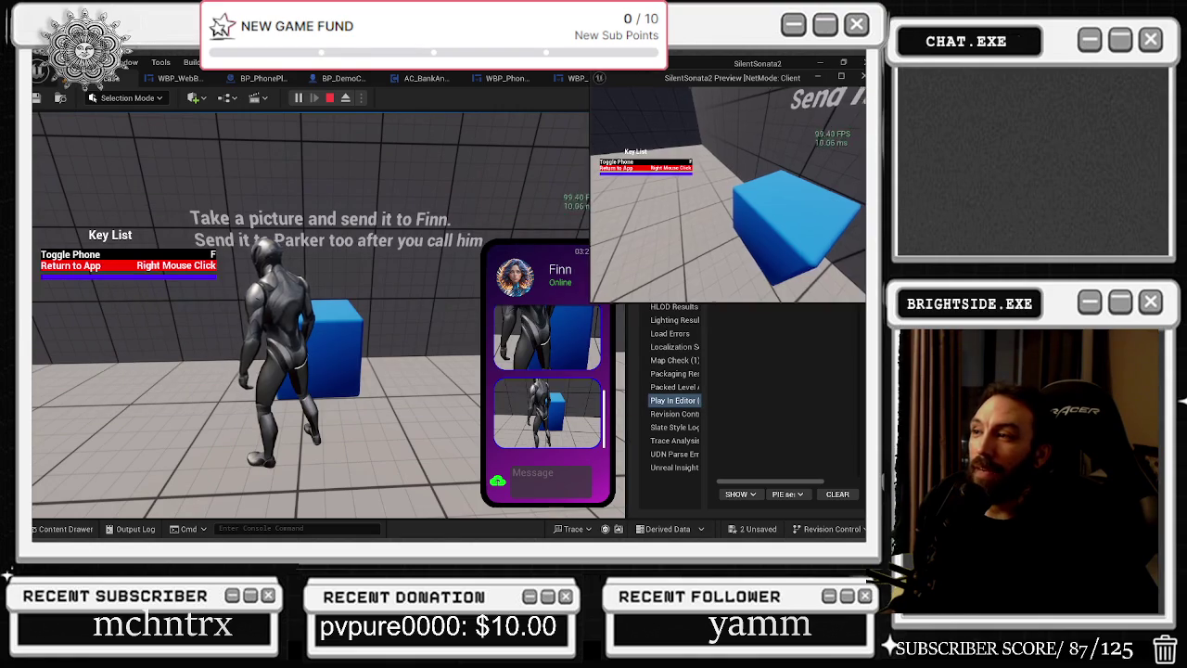
{"action": "key", "text": "alt+Tab"}
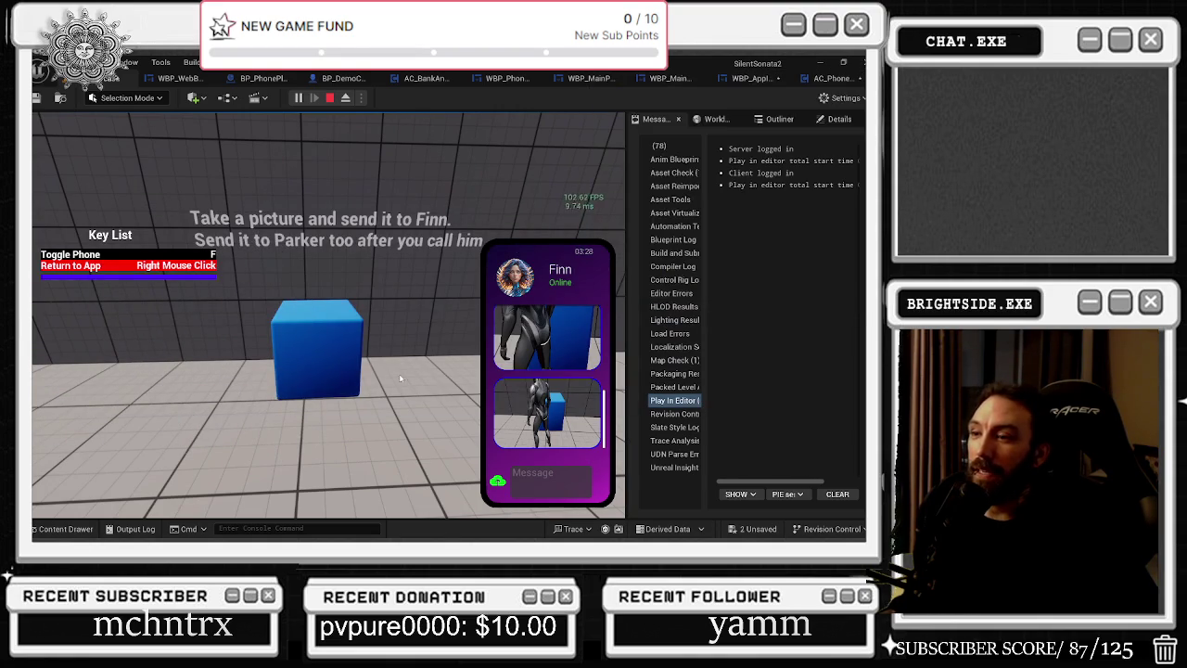
{"action": "right_click", "coordinate": [544, 430]}
{"action": "right_click", "coordinate": [544, 430]}
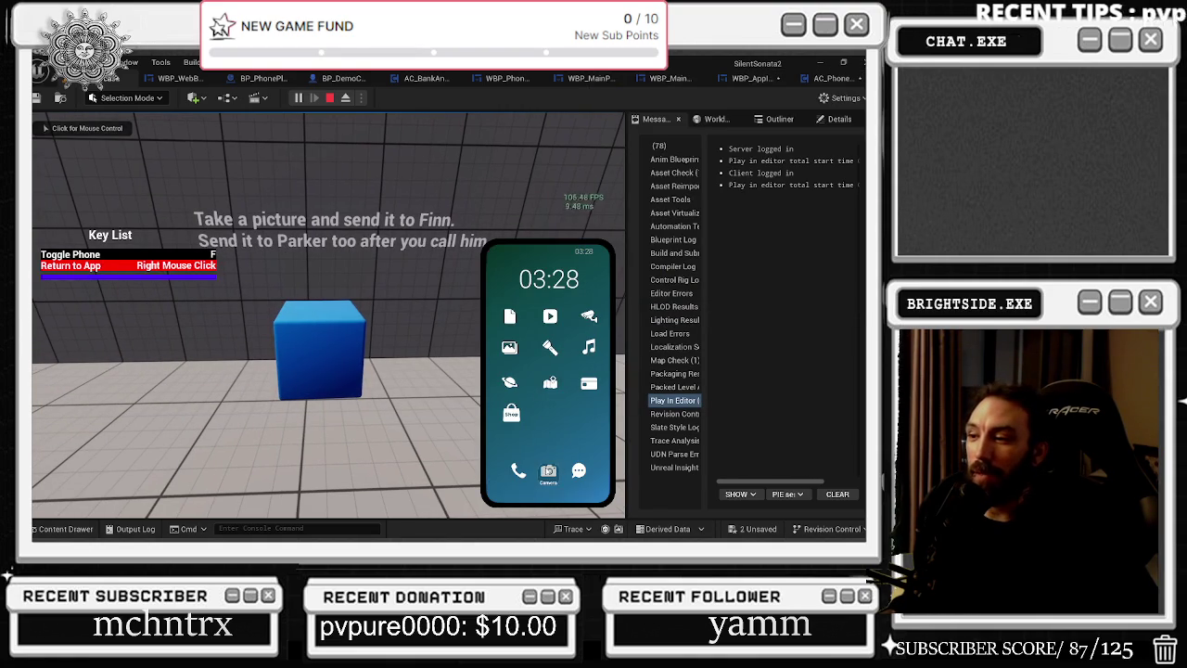
{"action": "left_click", "coordinate": [548, 471]}
{"action": "left_click", "coordinate": [324, 312]}
{"action": "scroll", "coordinate": [323, 316], "scroll_direction": "up", "scroll_amount": 2}
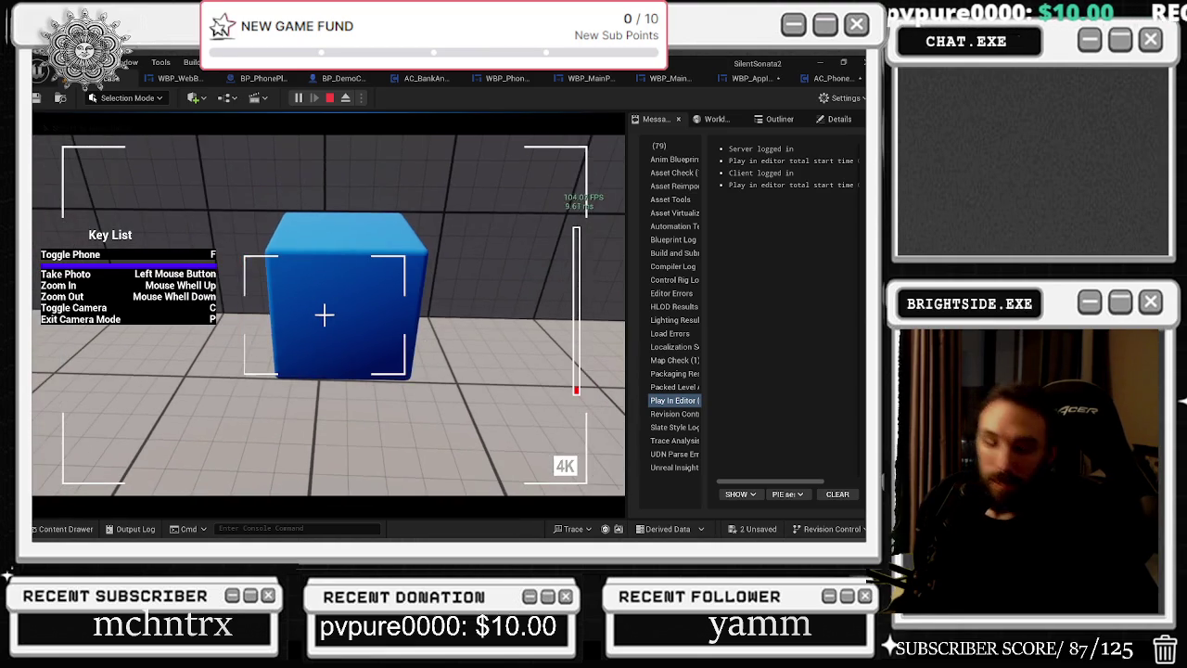
{"action": "key", "text": "p"}
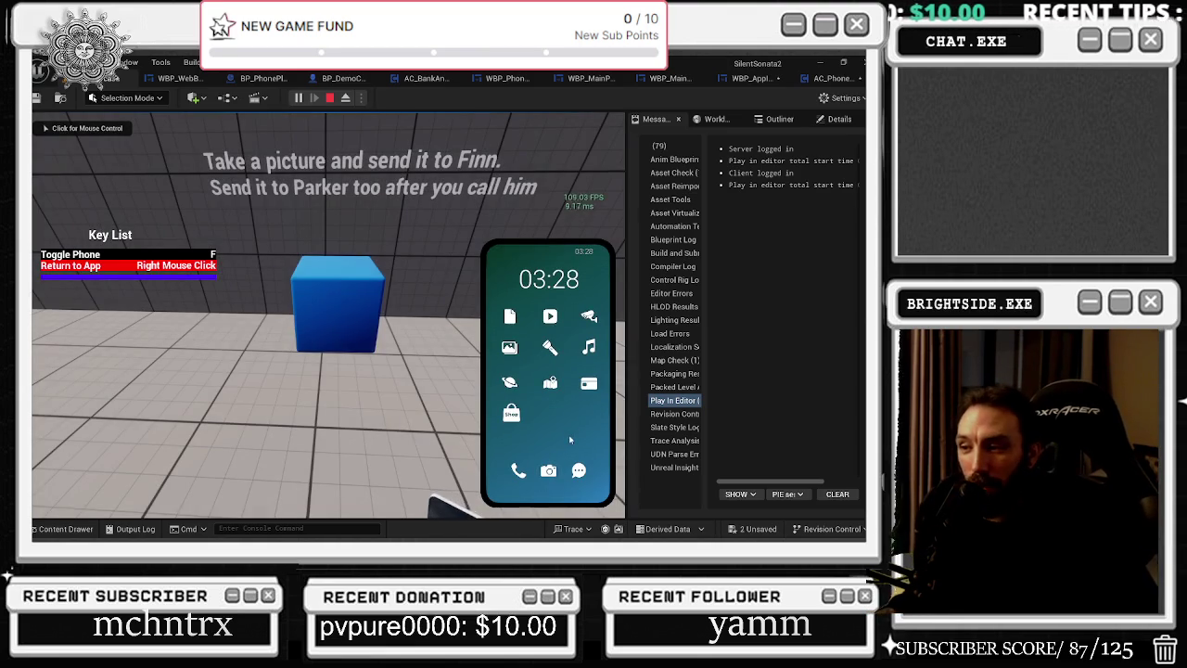
Check the new blue cube photo full size in the Gallery.
{"action": "left_click", "coordinate": [509, 347]}
{"action": "scroll", "coordinate": [556, 418], "scroll_direction": "down", "scroll_amount": 3}
{"action": "scroll", "coordinate": [559, 445], "scroll_direction": "down", "scroll_amount": 2}
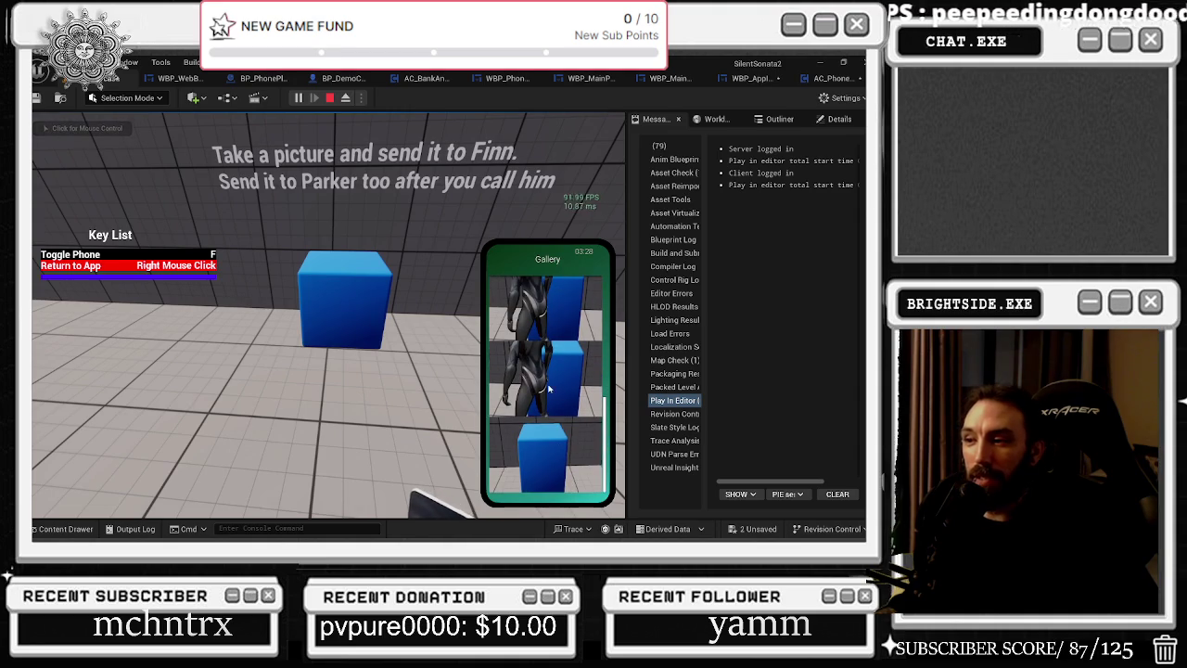
{"action": "left_click", "coordinate": [537, 496]}
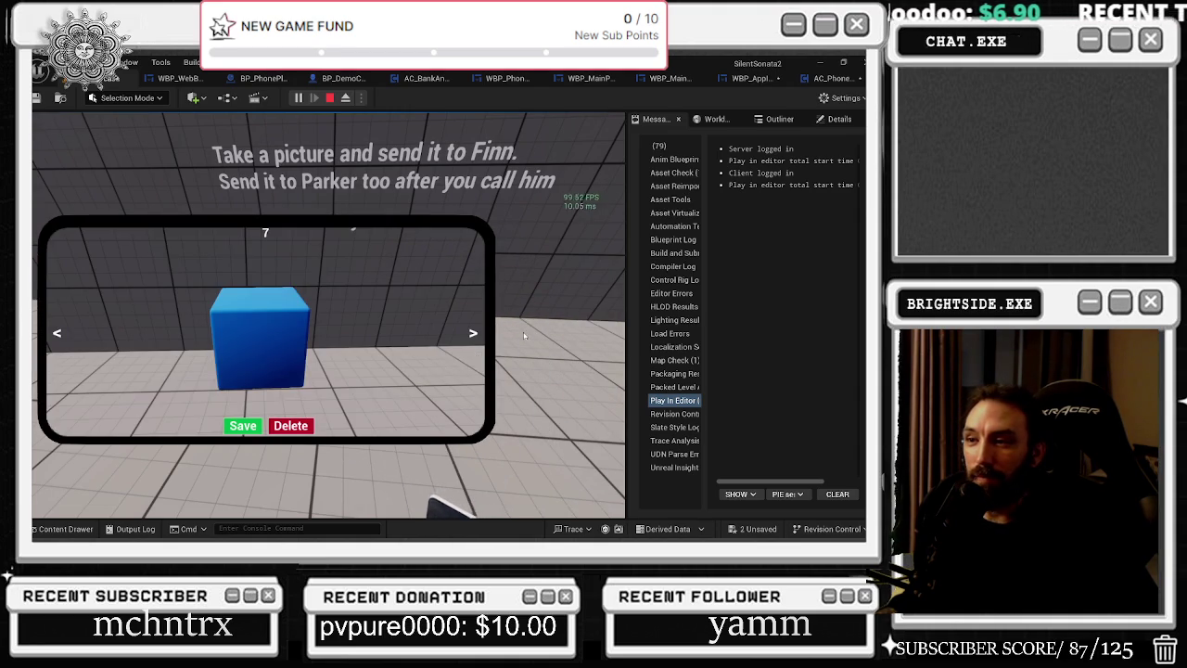
{"action": "right_click", "coordinate": [482, 313]}
{"action": "right_click", "coordinate": [570, 368]}
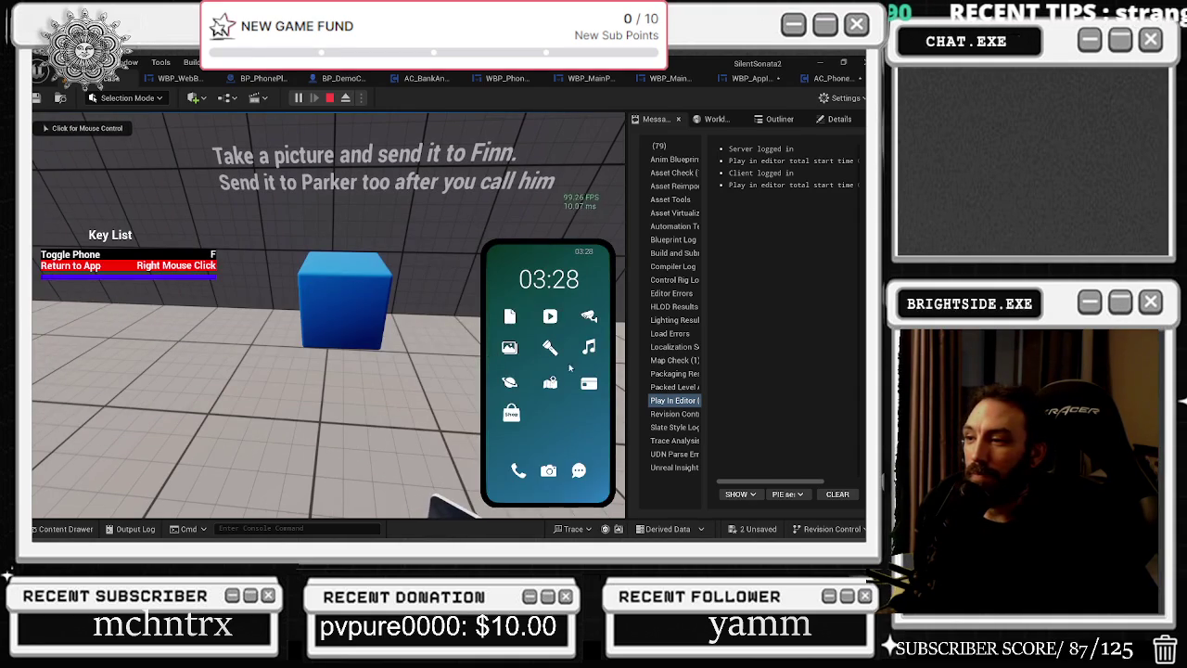
Send the blue cube photo to Finn.
{"action": "left_click", "coordinate": [578, 470]}
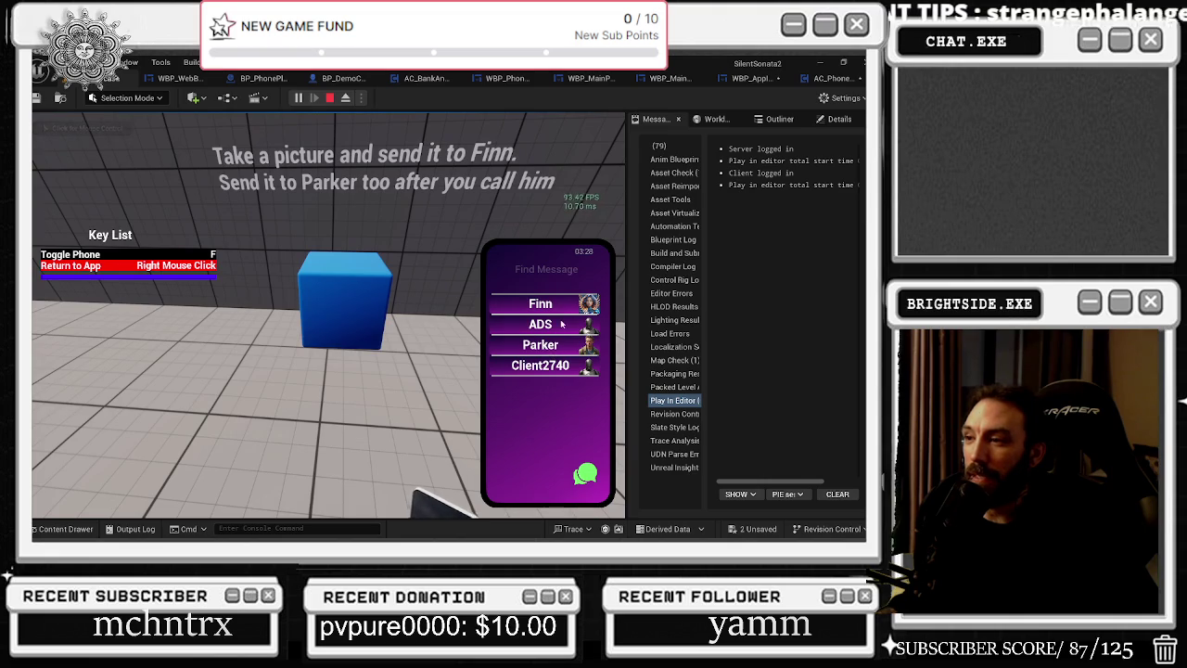
{"action": "left_click", "coordinate": [557, 314]}
{"action": "left_click", "coordinate": [537, 382]}
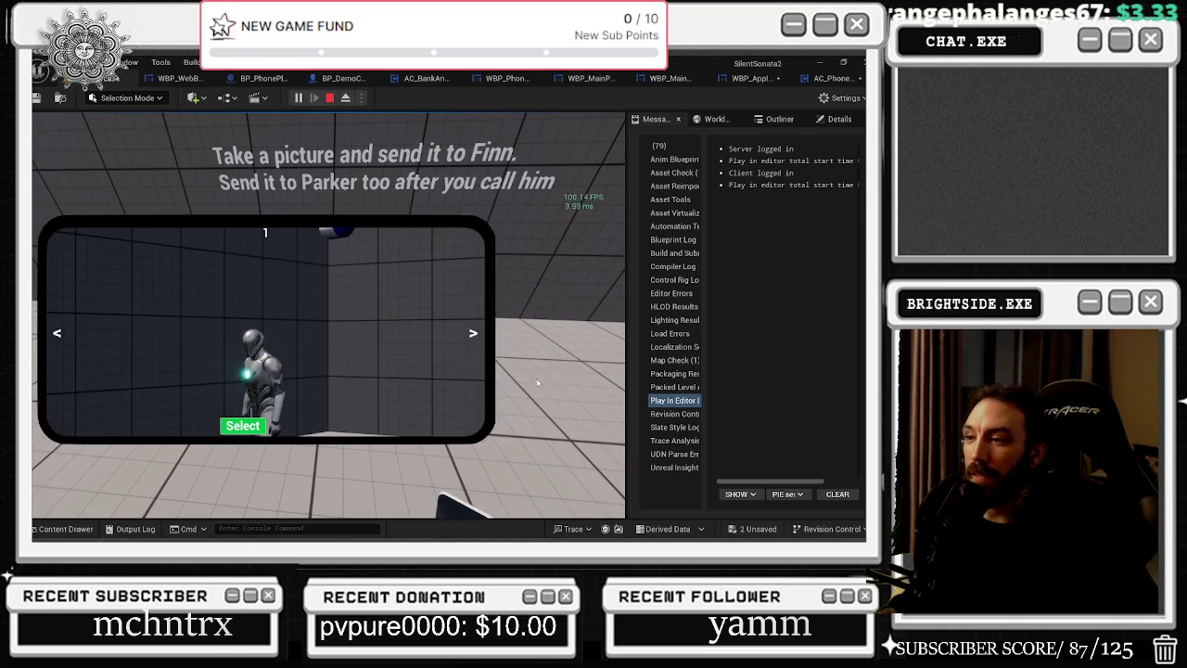
{"action": "left_click", "coordinate": [57, 334]}
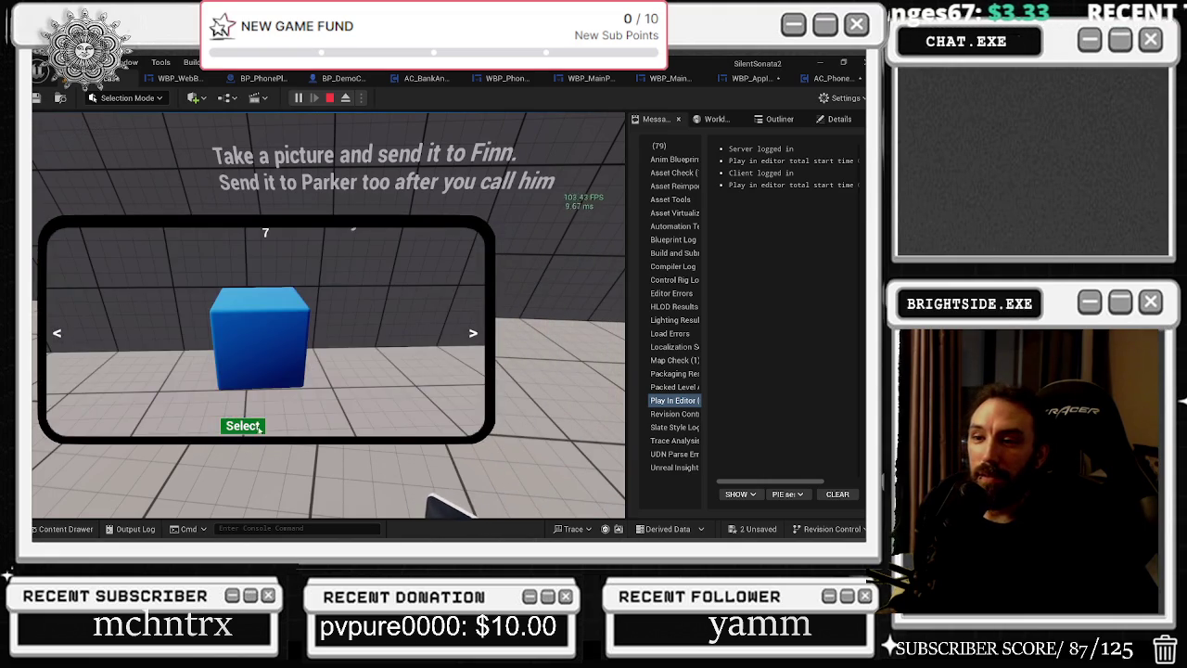
{"action": "left_click", "coordinate": [242, 425]}
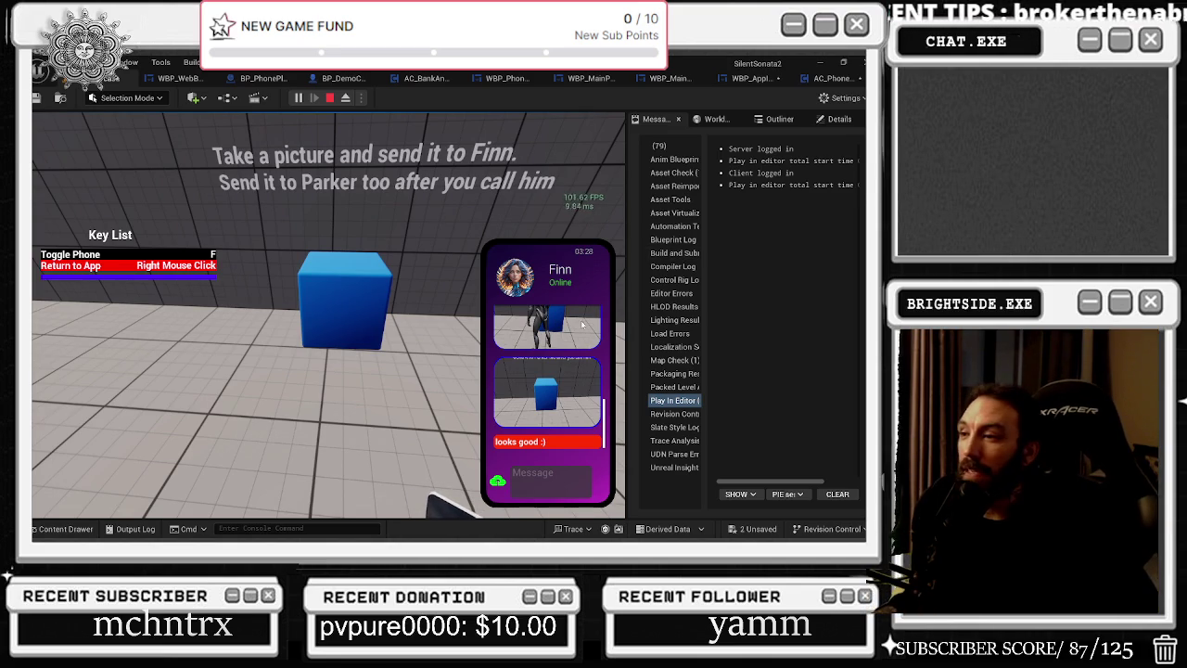
Back out of Finn's chat and stop the play-in-editor session with Esc.
{"action": "right_click", "coordinate": [539, 221]}
{"action": "right_click", "coordinate": [544, 275]}
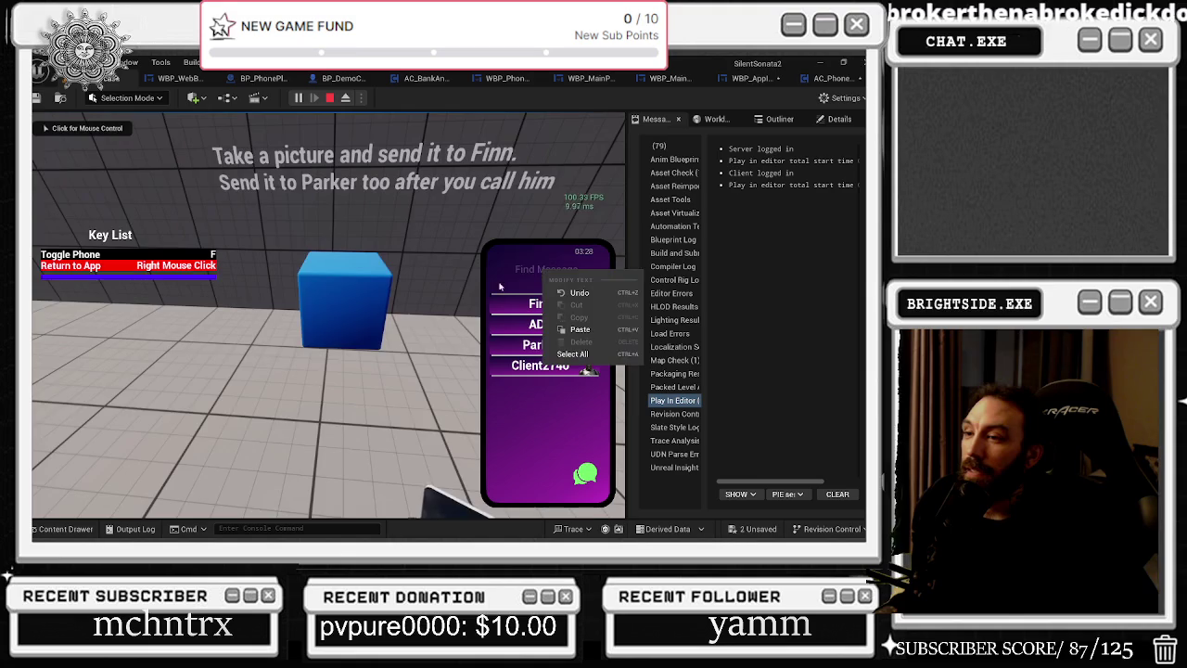
{"action": "left_click", "coordinate": [357, 307]}
{"action": "key", "text": "Escape"}
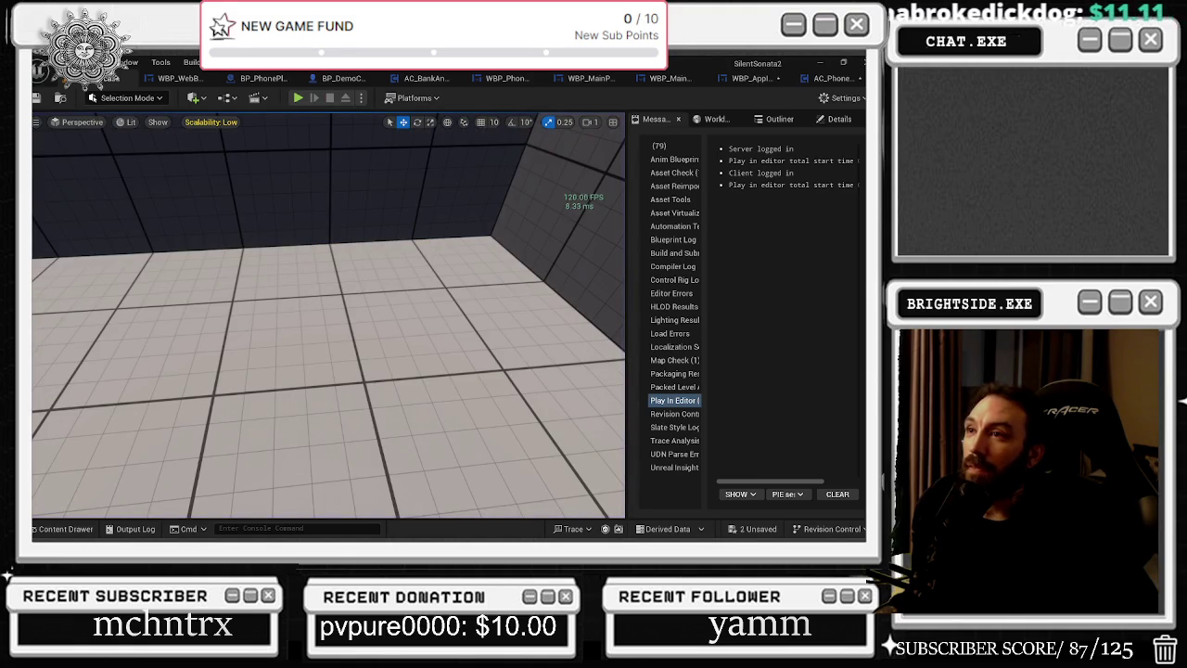
In WBP_AppIcon's graph, review the FIND chain and rearrange the Get Owning Player and component-lookup nodes.
{"action": "left_click", "coordinate": [756, 78]}
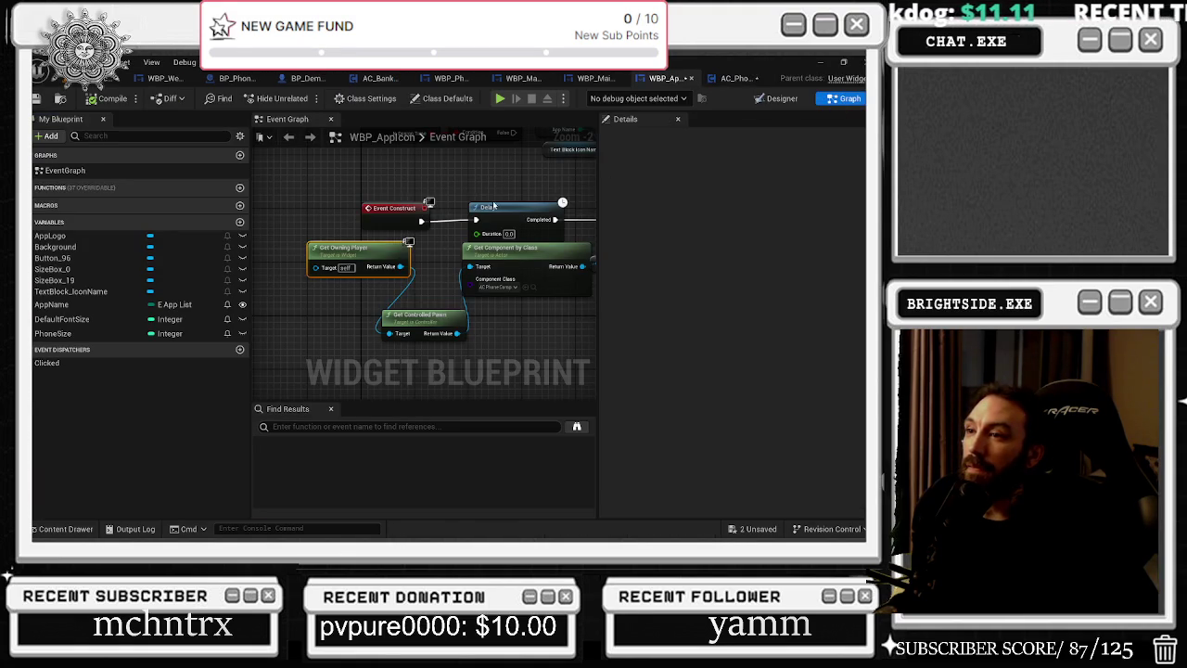
{"action": "left_click", "coordinate": [533, 288]}
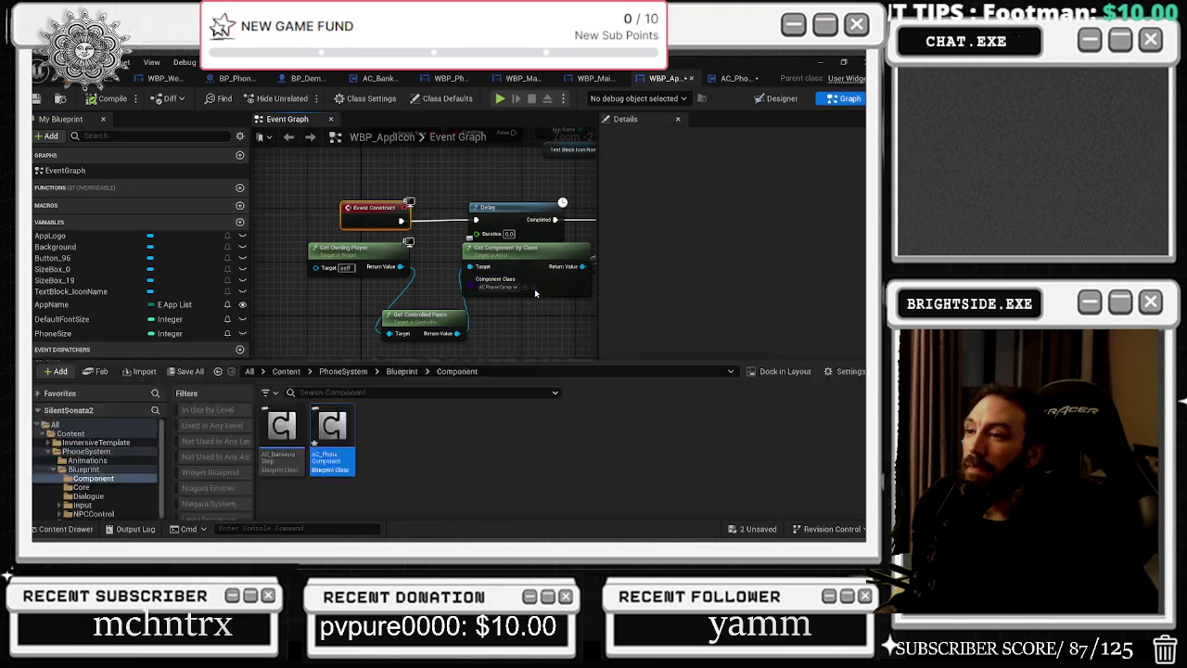
{"action": "left_click_drag", "start_coordinate": [534, 278], "coordinate": [254, 222]}
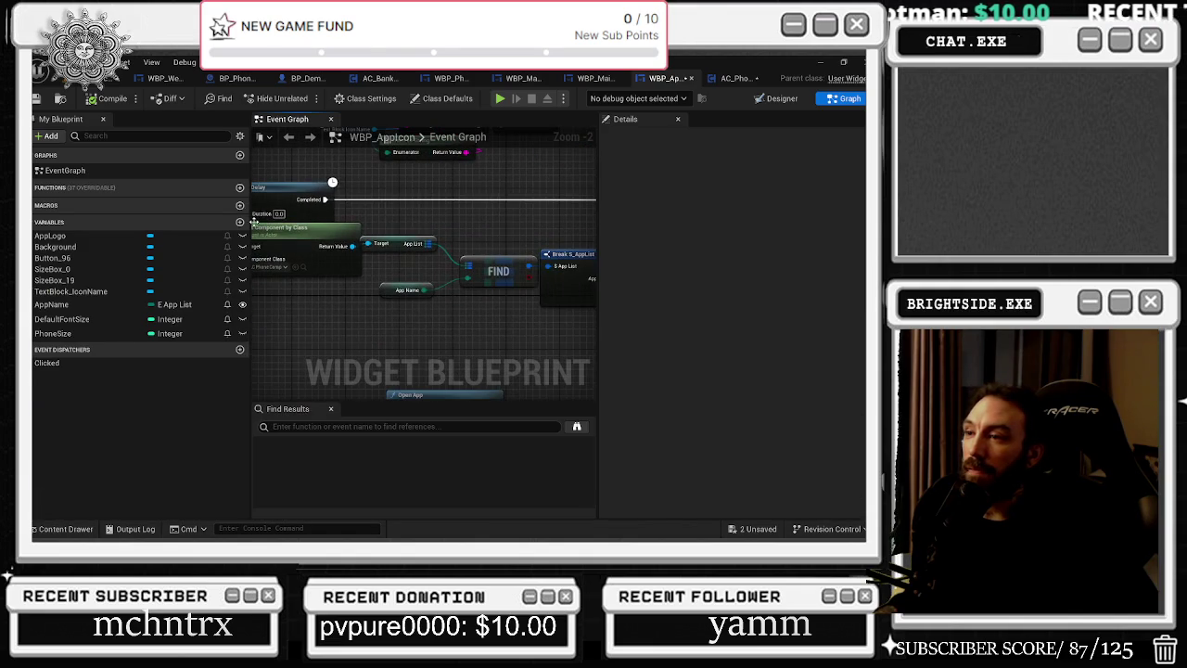
{"action": "left_click", "coordinate": [390, 247]}
{"action": "left_click_drag", "start_coordinate": [287, 306], "coordinate": [557, 333]}
{"action": "left_click_drag", "start_coordinate": [441, 255], "coordinate": [357, 258]}
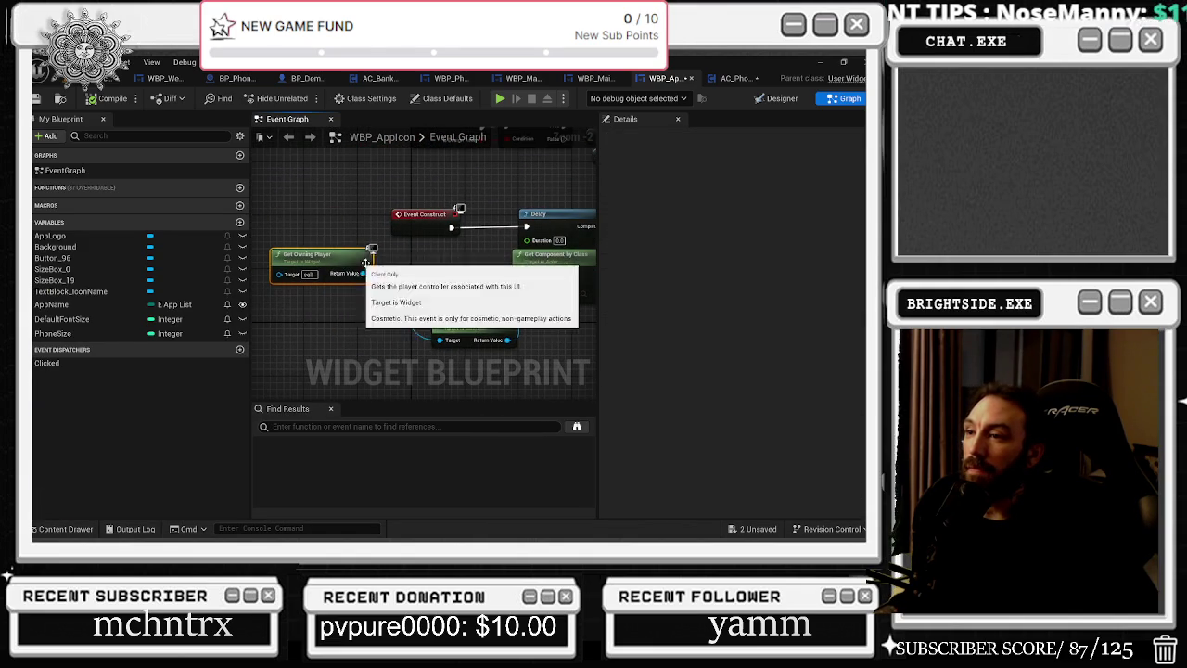
{"action": "mouse_move", "coordinate": [478, 345]}
{"action": "left_mouse_down"}
{"action": "mouse_move", "coordinate": [552, 252]}
{"action": "mouse_move", "coordinate": [498, 253]}
{"action": "mouse_move", "coordinate": [420, 361]}
{"action": "mouse_move", "coordinate": [409, 296]}
{"action": "mouse_move", "coordinate": [311, 258]}
{"action": "mouse_move", "coordinate": [249, 206]}
{"action": "left_mouse_up"}
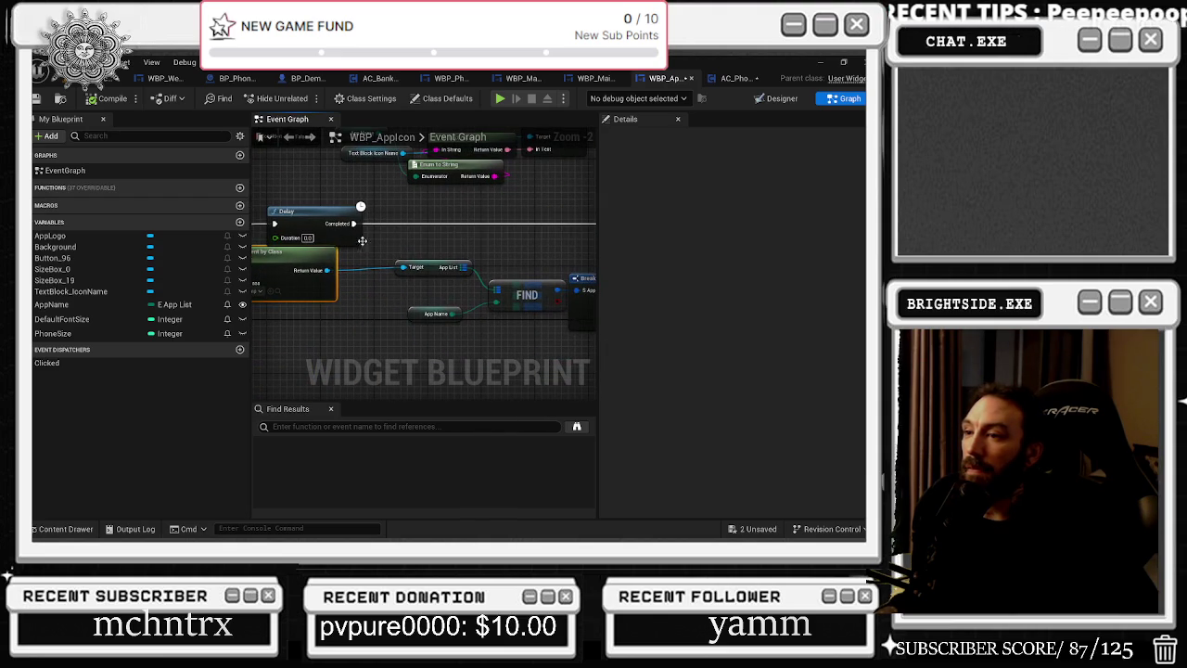
Pan to the On Clicked (Button_96) logic and browse to AC_PhoneComponent in the Component folder.
{"action": "left_click_drag", "start_coordinate": [476, 263], "coordinate": [296, 237]}
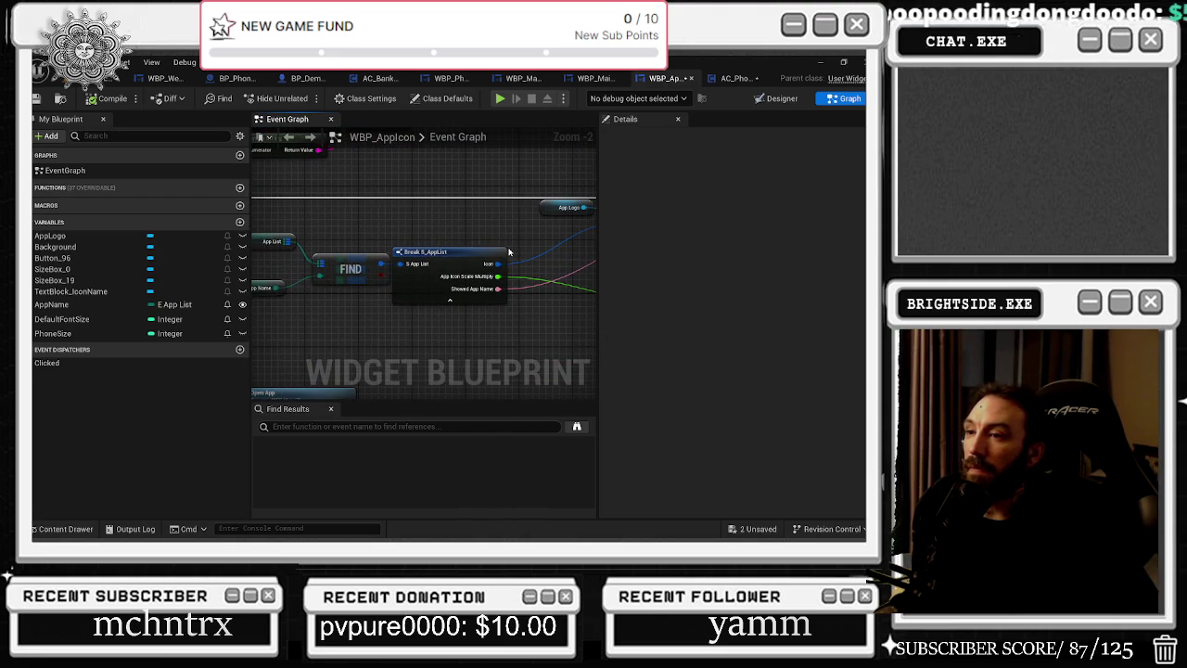
{"action": "mouse_move", "coordinate": [508, 251]}
{"action": "left_mouse_down"}
{"action": "mouse_move", "coordinate": [258, 206]}
{"action": "mouse_move", "coordinate": [113, 271]}
{"action": "left_mouse_up"}
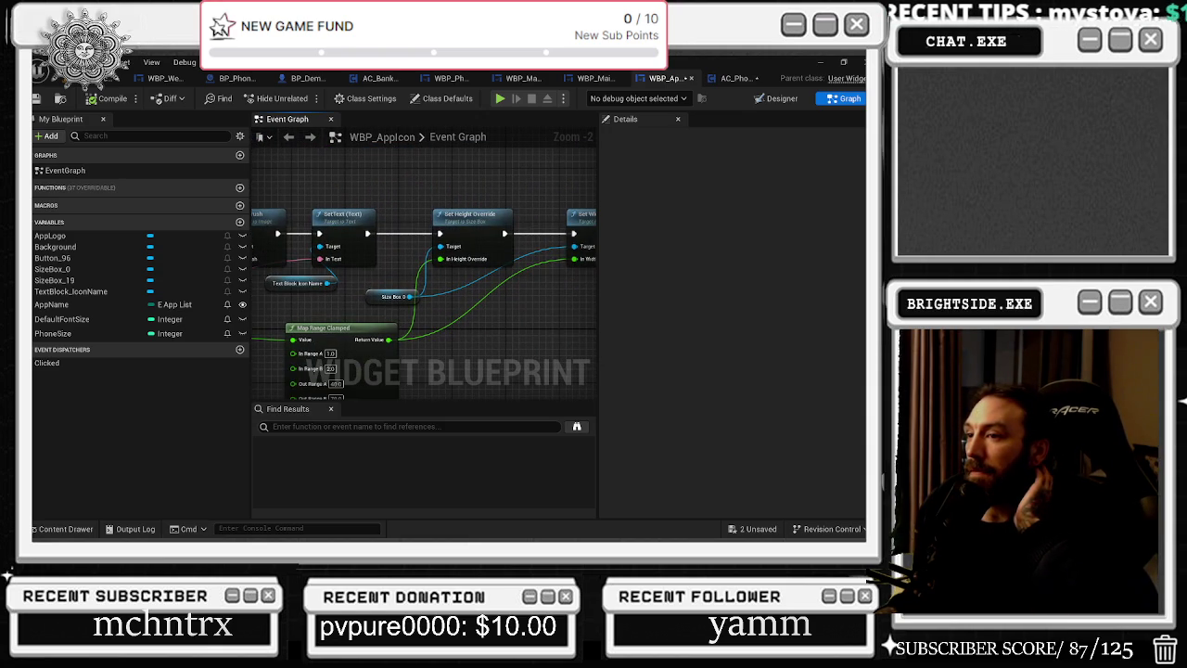
{"action": "mouse_move", "coordinate": [424, 269]}
{"action": "left_mouse_down"}
{"action": "mouse_move", "coordinate": [117, 324]}
{"action": "mouse_move", "coordinate": [243, 323]}
{"action": "mouse_move", "coordinate": [312, 344]}
{"action": "mouse_move", "coordinate": [433, 316]}
{"action": "mouse_move", "coordinate": [480, 261]}
{"action": "mouse_move", "coordinate": [496, 263]}
{"action": "mouse_move", "coordinate": [575, 190]}
{"action": "mouse_move", "coordinate": [594, 156]}
{"action": "left_mouse_up"}
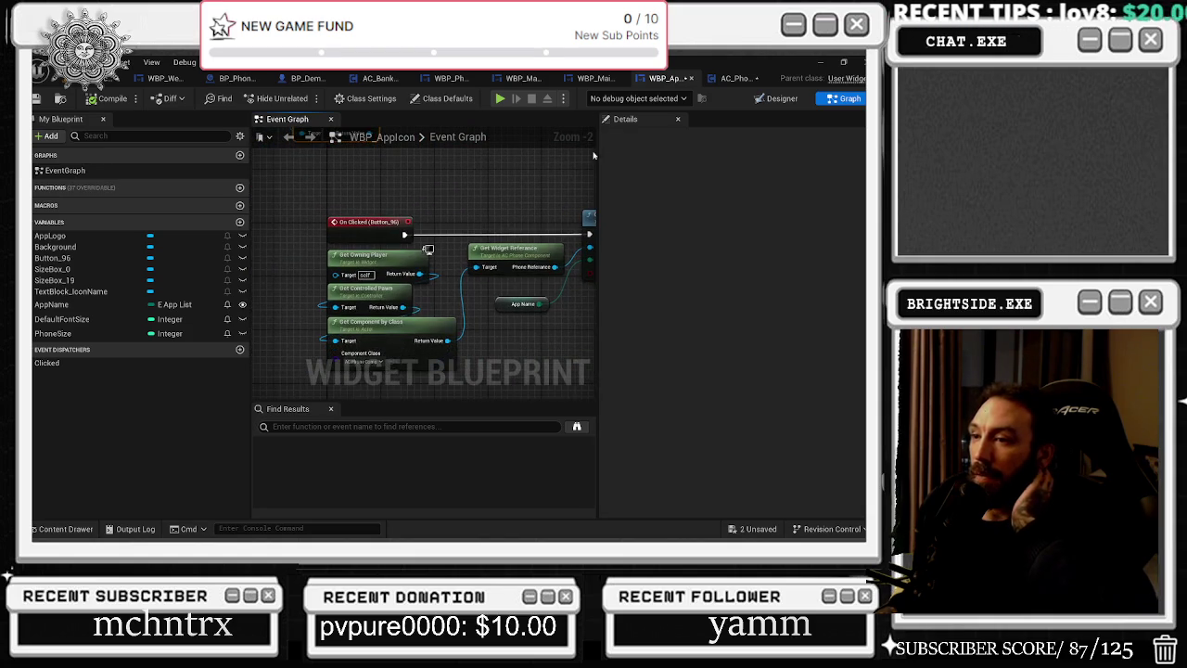
{"action": "left_click_drag", "start_coordinate": [478, 233], "coordinate": [484, 200]}
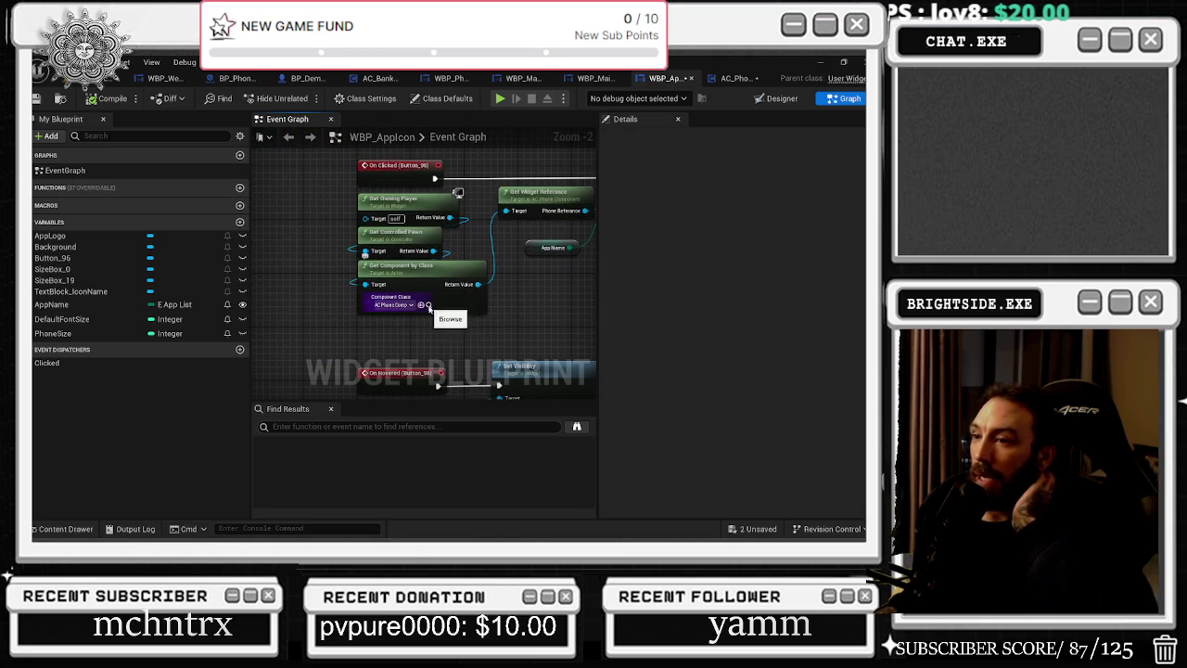
{"action": "left_click", "coordinate": [429, 305]}
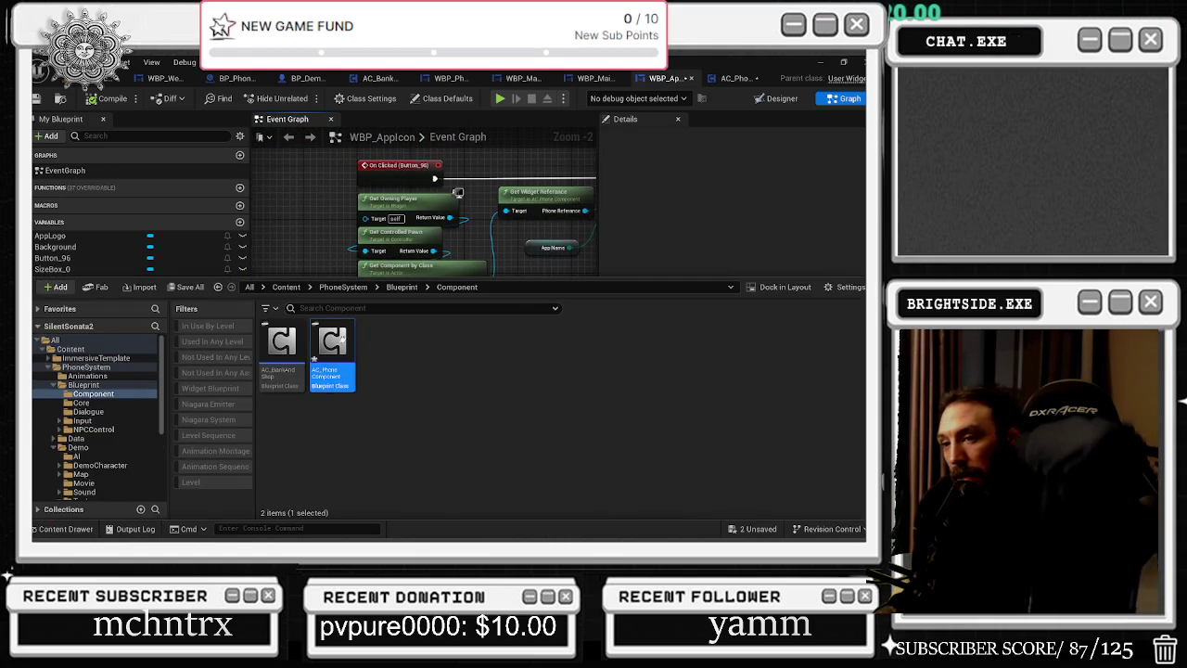
Open AC_PhoneComponent and look over its Is Real Player, Add Message and Manipulate Sensitivity graphs.
{"action": "double_click", "coordinate": [333, 376]}
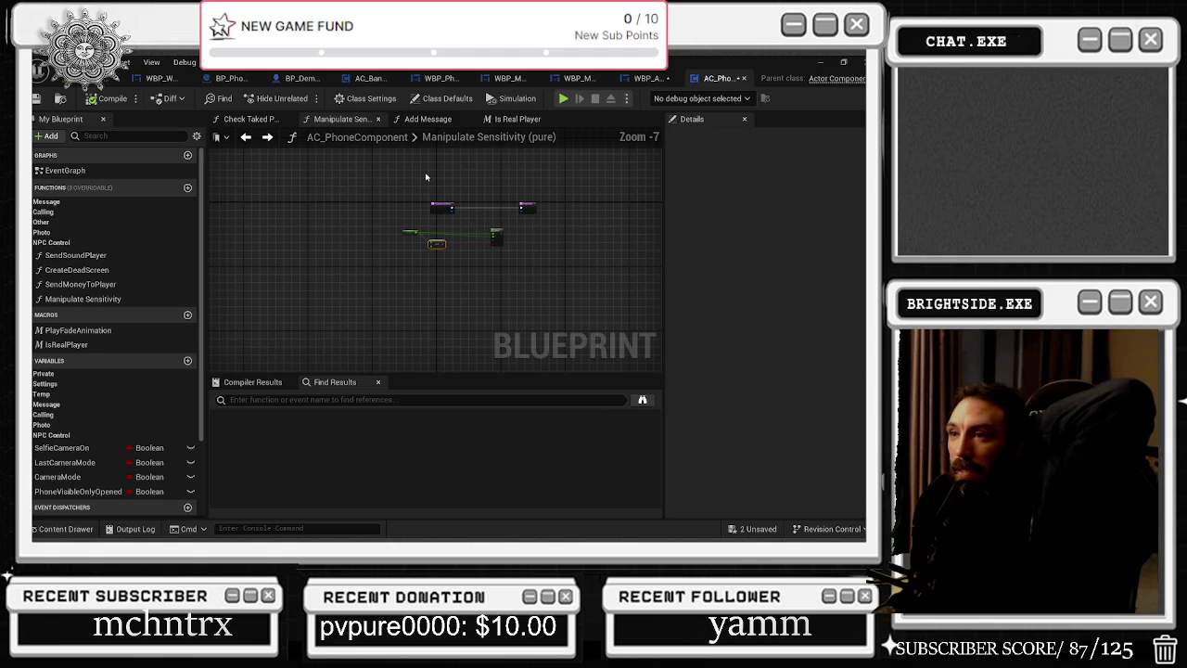
{"action": "left_click", "coordinate": [517, 119]}
{"action": "scroll", "coordinate": [408, 228], "scroll_direction": "down", "scroll_amount": 2}
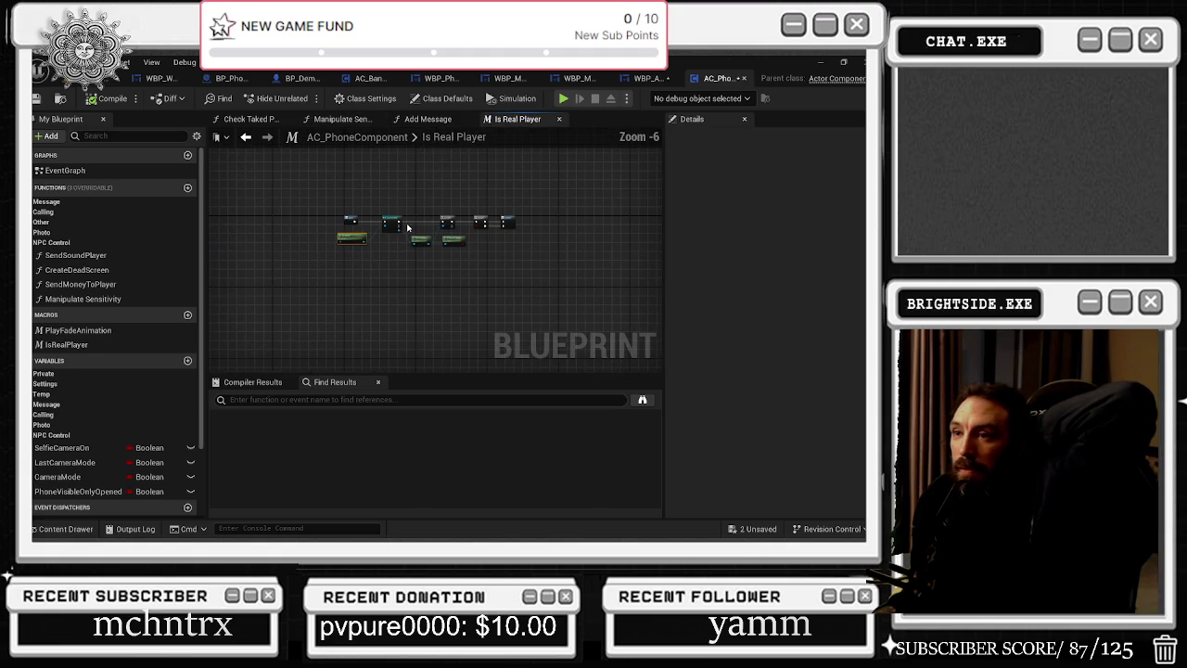
{"action": "left_click", "coordinate": [424, 119]}
{"action": "left_click", "coordinate": [345, 120]}
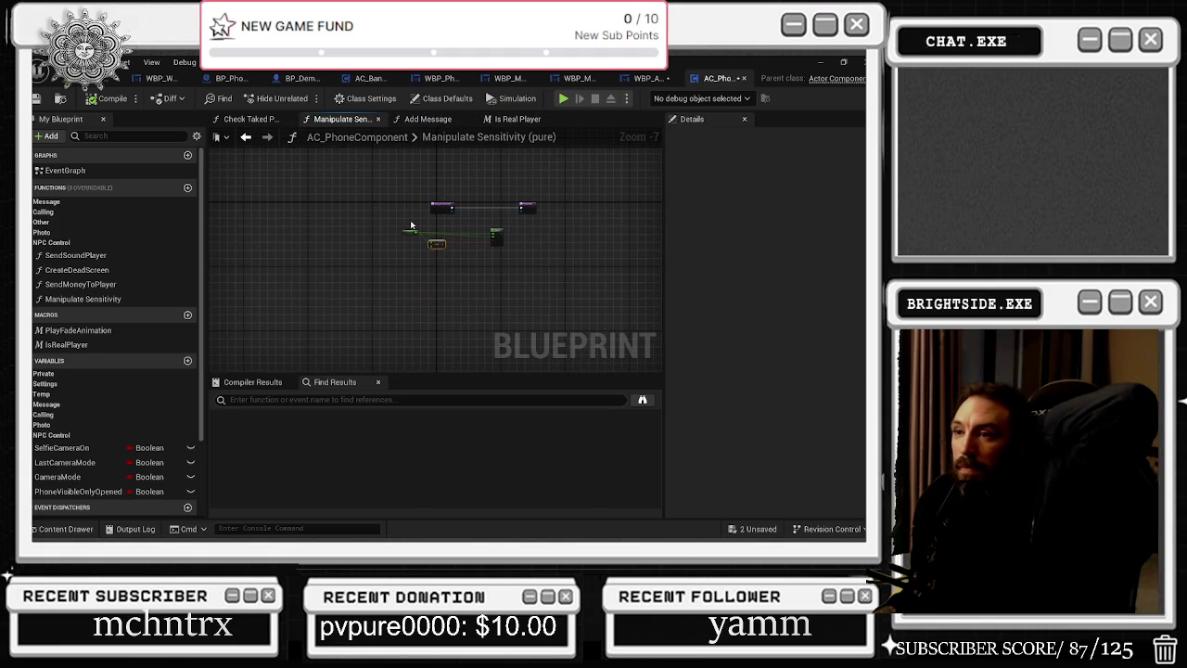
{"action": "scroll", "coordinate": [417, 221], "scroll_direction": "up", "scroll_amount": 5}
{"action": "left_click_drag", "start_coordinate": [438, 223], "coordinate": [313, 224]}
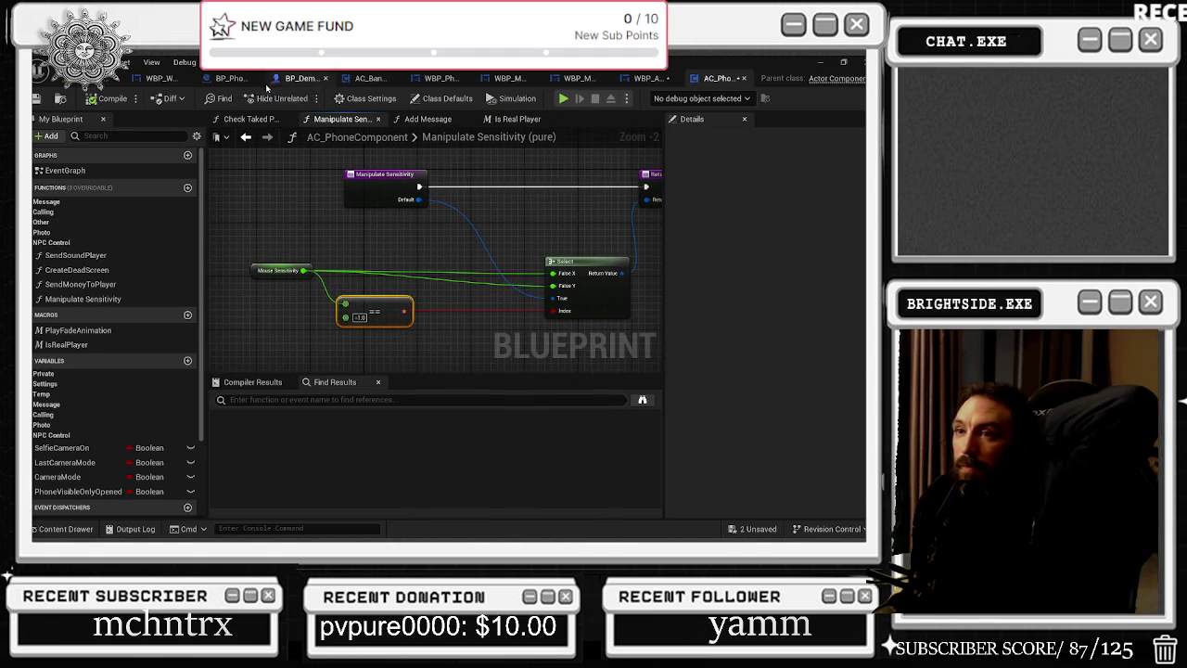
Inspect the Check Taked Photo loop over hit actor tags, then go back to WBP_AppIcon.
{"action": "left_click", "coordinate": [248, 119]}
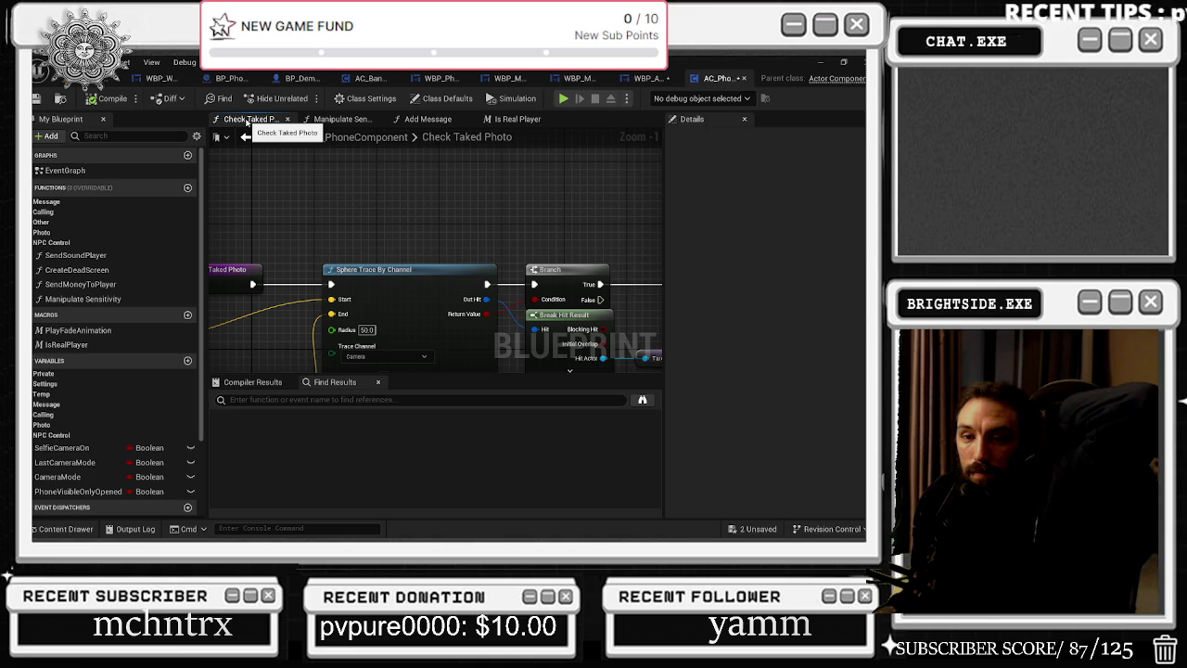
{"action": "left_click_drag", "start_coordinate": [507, 135], "coordinate": [326, 71]}
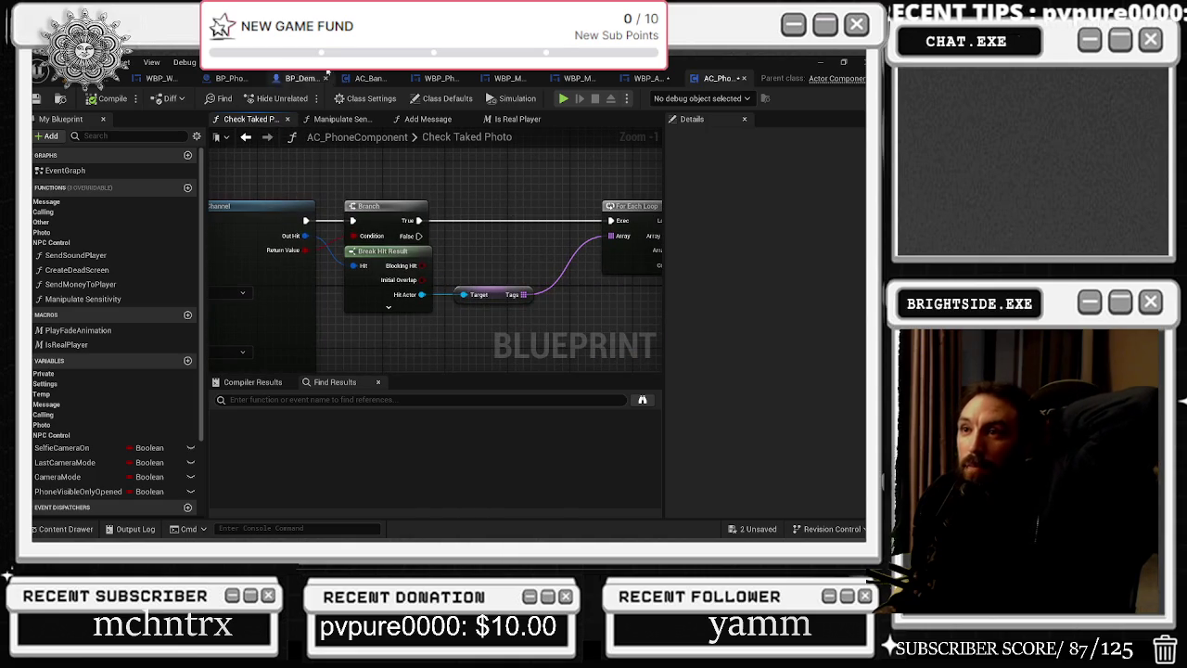
{"action": "left_click", "coordinate": [743, 79]}
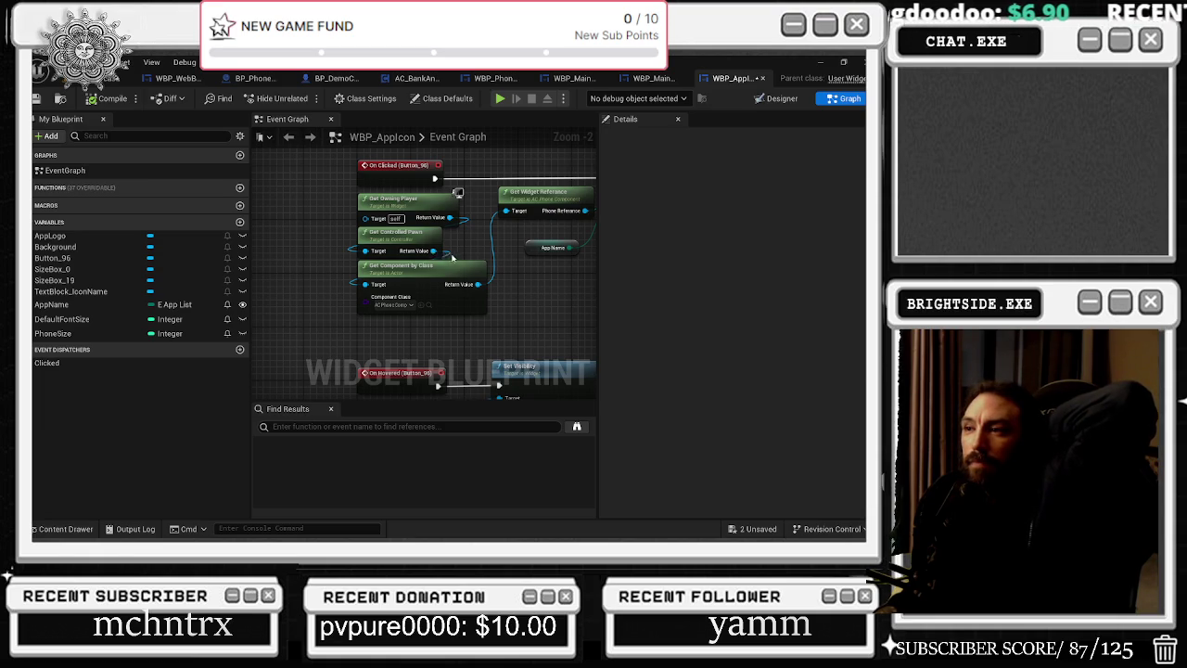
Pan through WBP_AppIcon's Open App, hover and On Clicked (Button_96) nodes, then glance at the Designer layout.
{"action": "left_click_drag", "start_coordinate": [453, 257], "coordinate": [341, 236]}
{"action": "left_click_drag", "start_coordinate": [422, 229], "coordinate": [708, 160]}
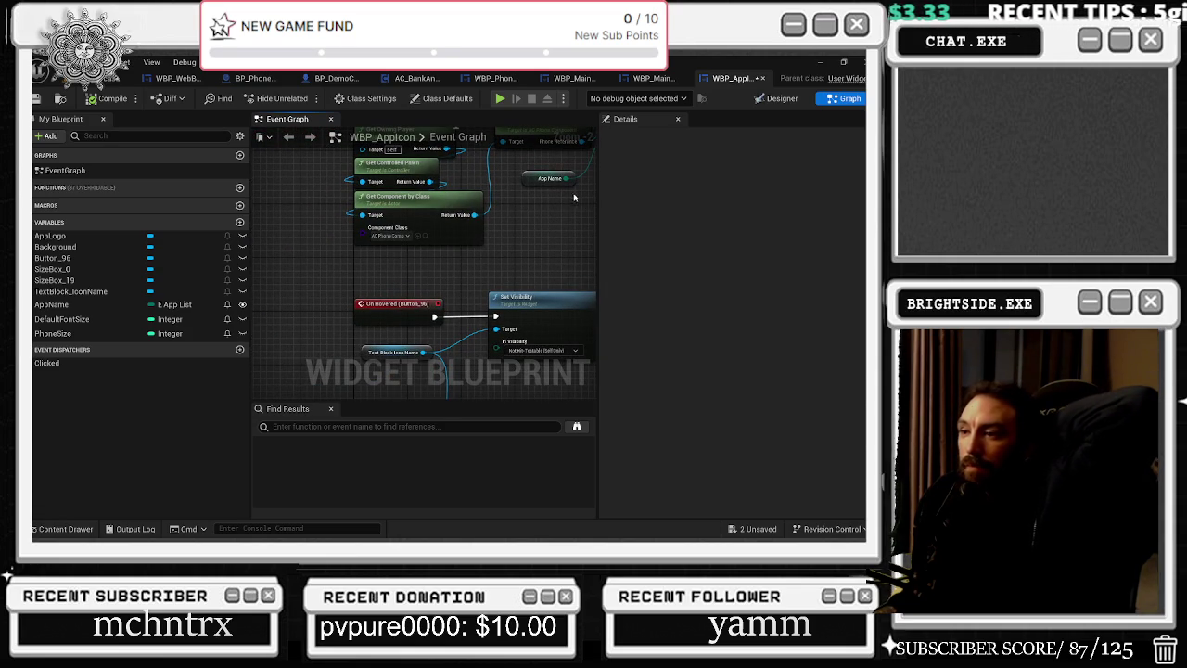
{"action": "left_click_drag", "start_coordinate": [546, 227], "coordinate": [465, 103]}
{"action": "left_click_drag", "start_coordinate": [575, 306], "coordinate": [461, 146]}
{"action": "right_click", "coordinate": [461, 147]}
{"action": "left_click", "coordinate": [350, 253]}
{"action": "mouse_move", "coordinate": [349, 253]}
{"action": "left_mouse_down"}
{"action": "mouse_move", "coordinate": [488, 297]}
{"action": "mouse_move", "coordinate": [482, 345]}
{"action": "mouse_move", "coordinate": [438, 389]}
{"action": "left_mouse_up"}
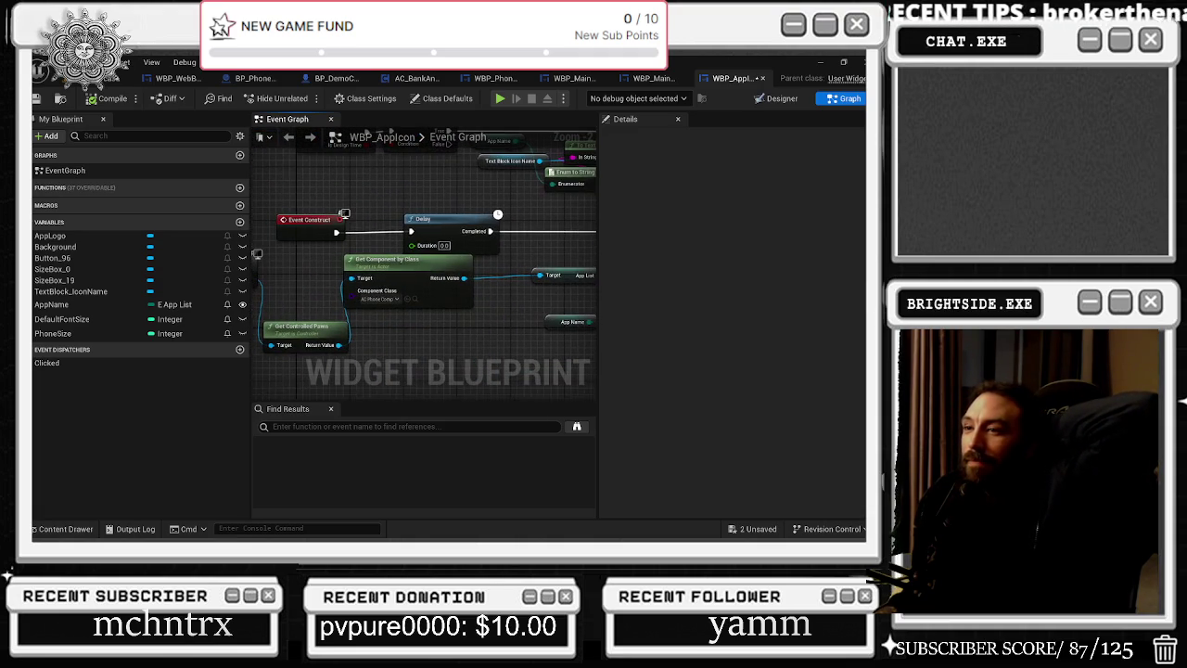
{"action": "left_click", "coordinate": [777, 100]}
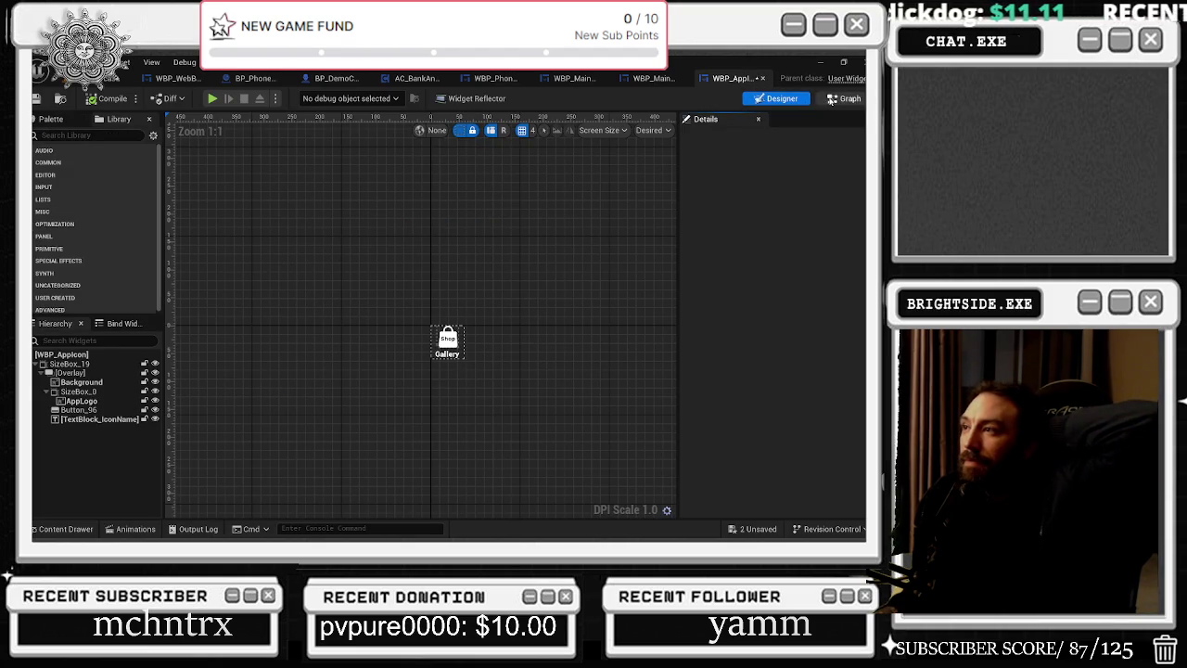
{"action": "left_click", "coordinate": [832, 98]}
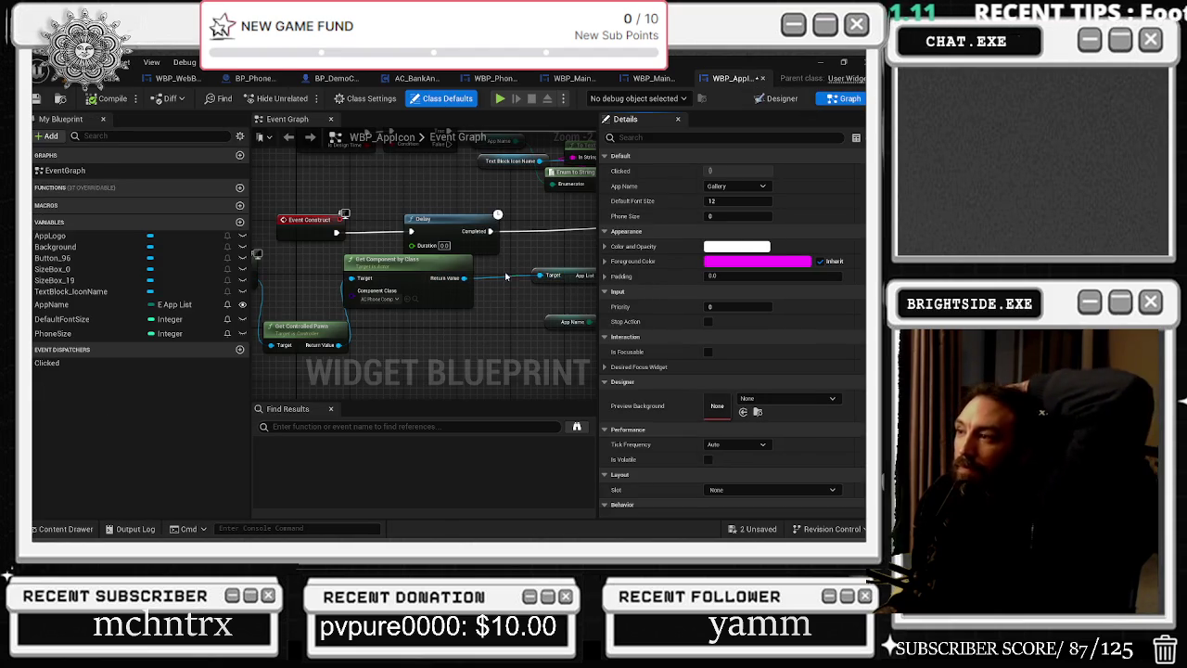
Browse the content drawer from the Component folder back up to the PhoneSystem Blueprint folder.
{"action": "left_click", "coordinate": [65, 528]}
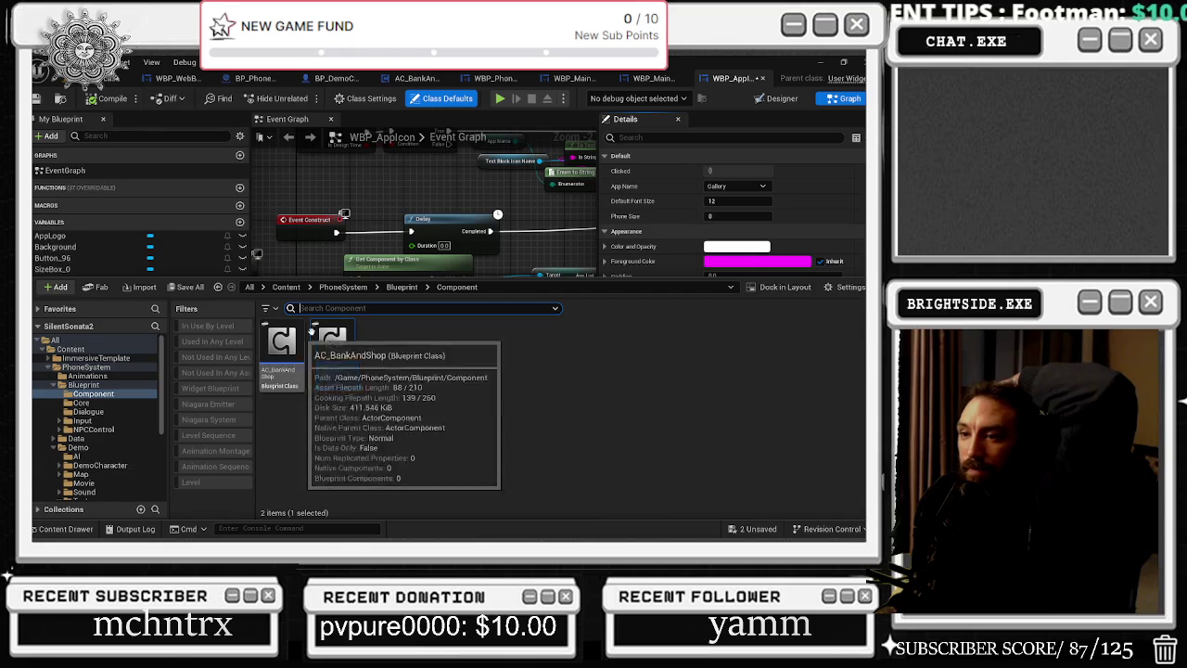
{"action": "left_click", "coordinate": [402, 287]}
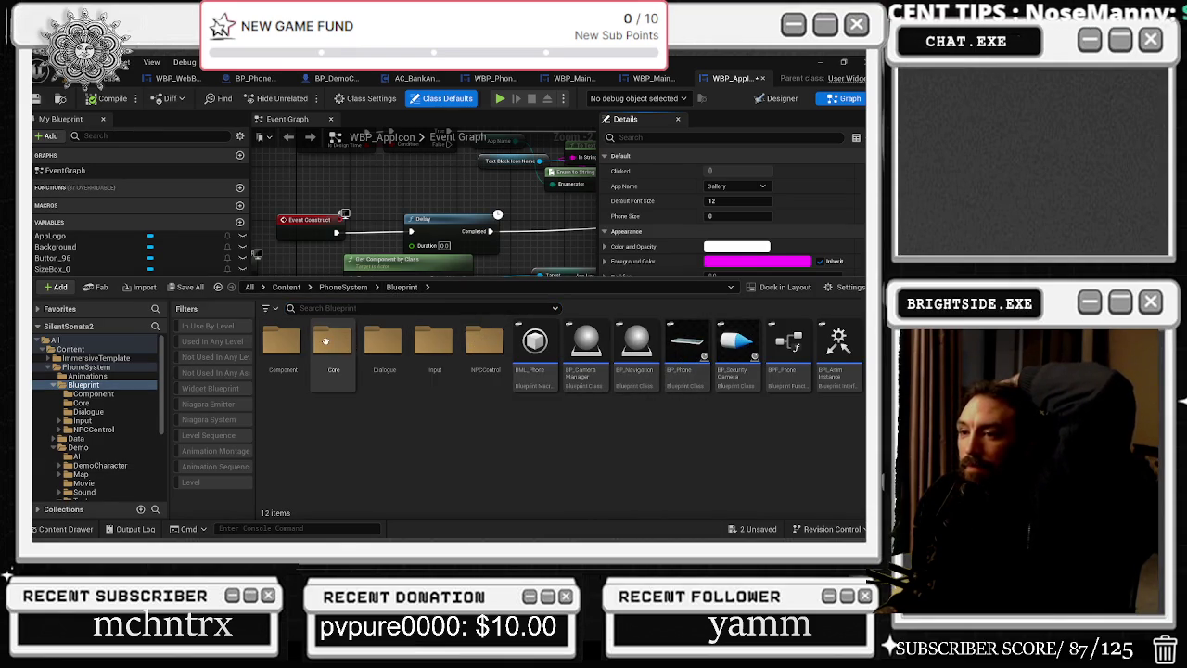
{"action": "double_click", "coordinate": [282, 345]}
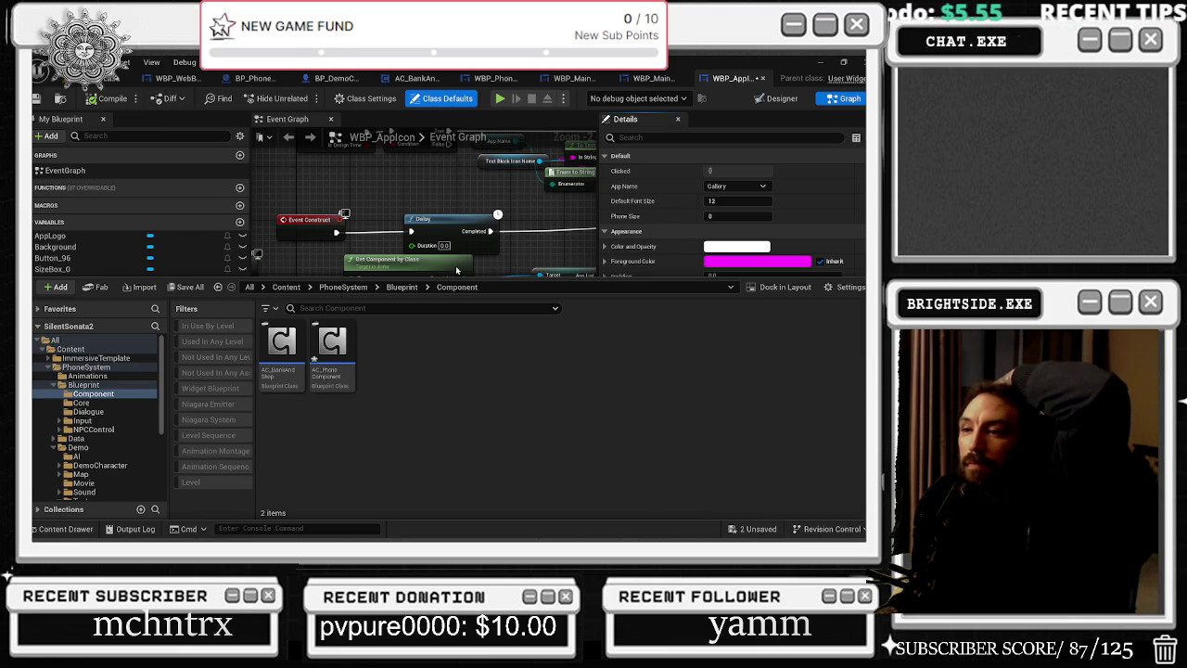
{"action": "left_click", "coordinate": [401, 286]}
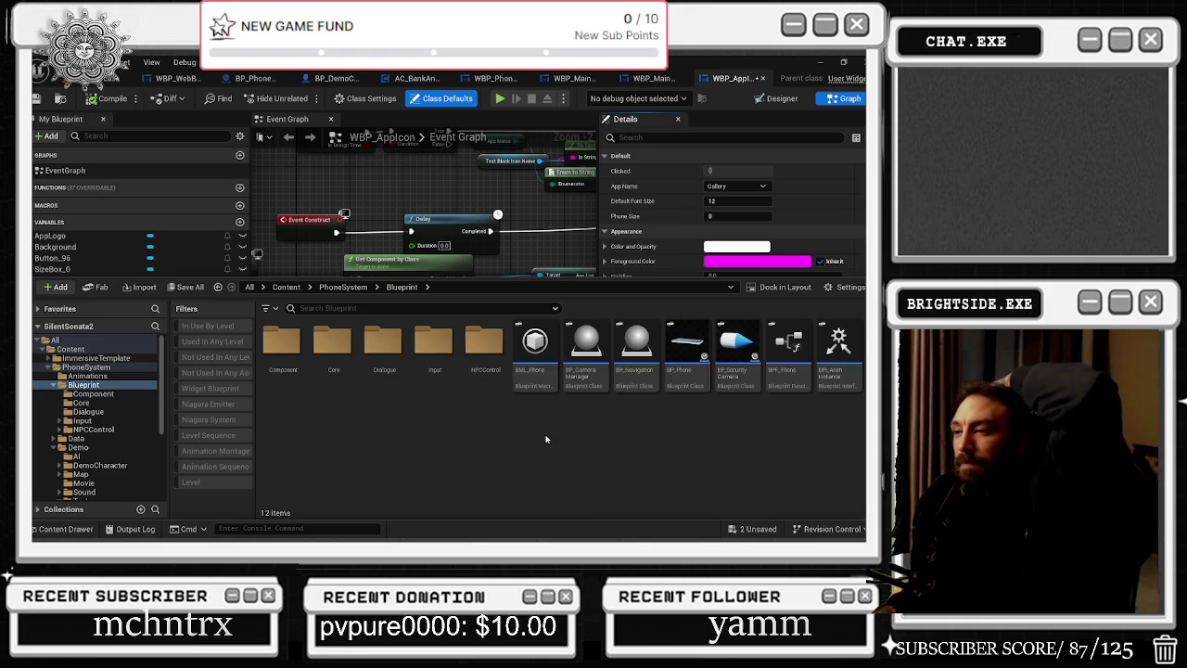
Look inside the Dialogue and Input folders, then return to the Blueprint folder.
{"action": "double_click", "coordinate": [383, 347]}
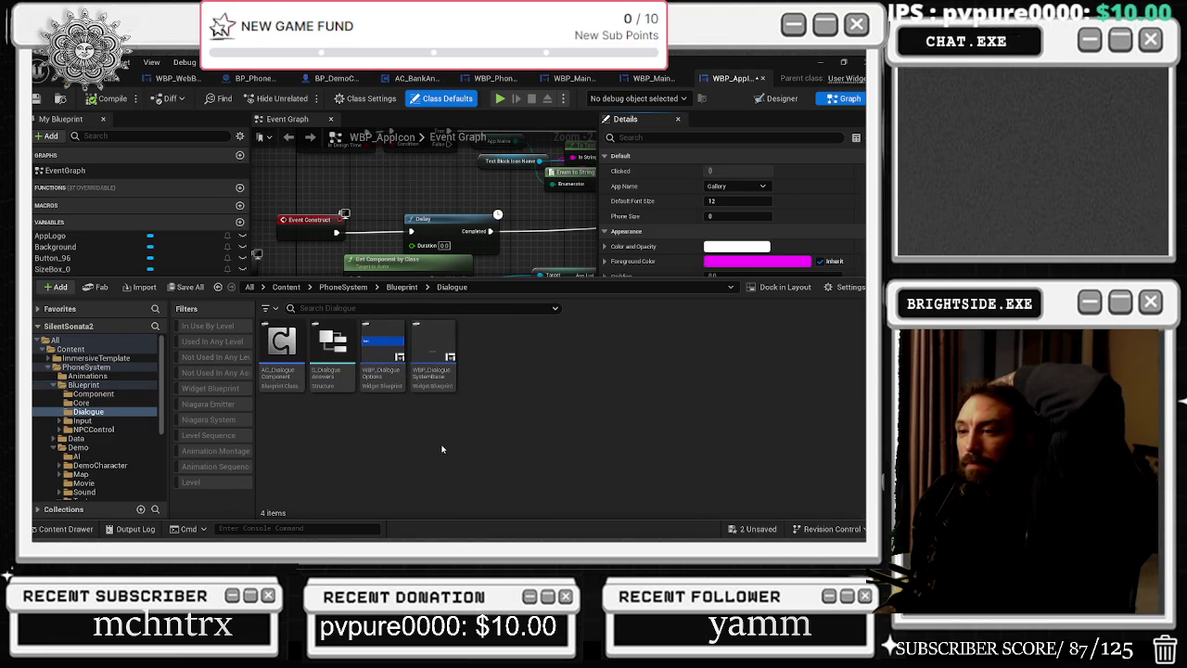
{"action": "left_click", "coordinate": [402, 287]}
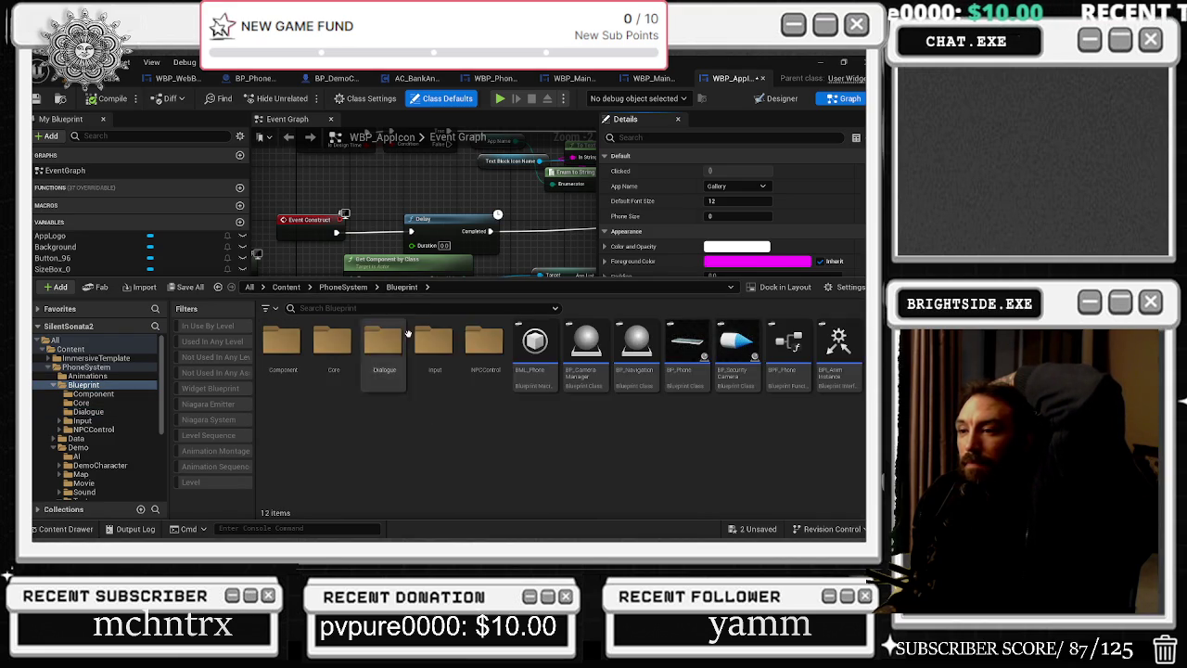
{"action": "left_click", "coordinate": [482, 345]}
{"action": "double_click", "coordinate": [452, 346]}
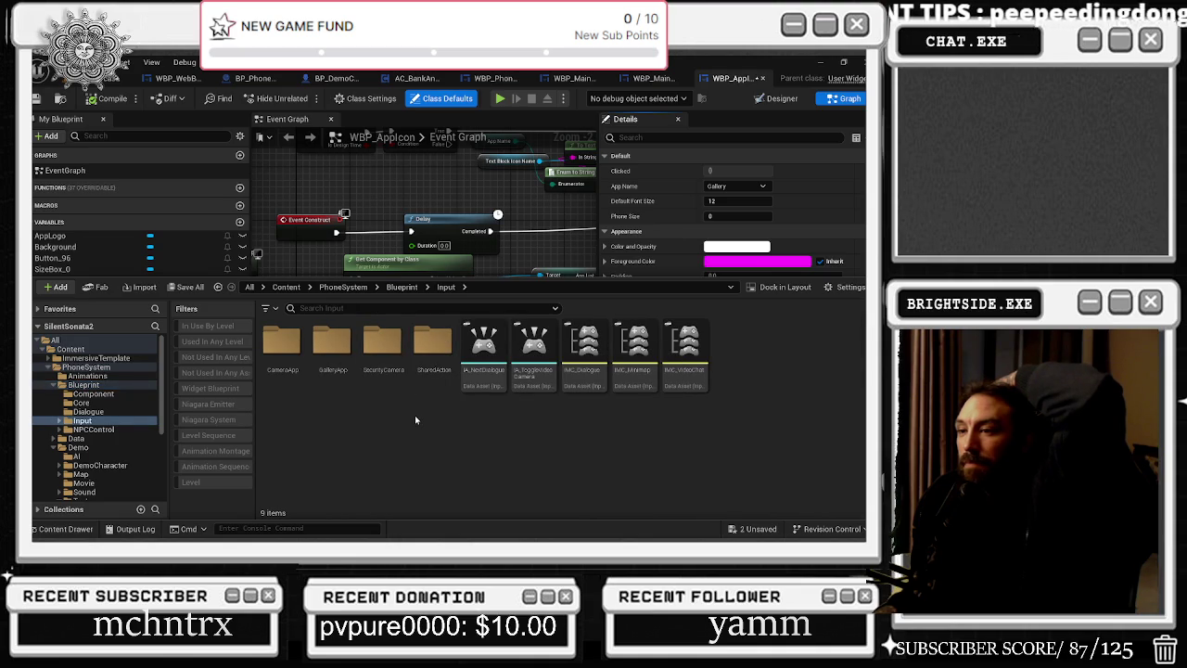
{"action": "left_click", "coordinate": [358, 288]}
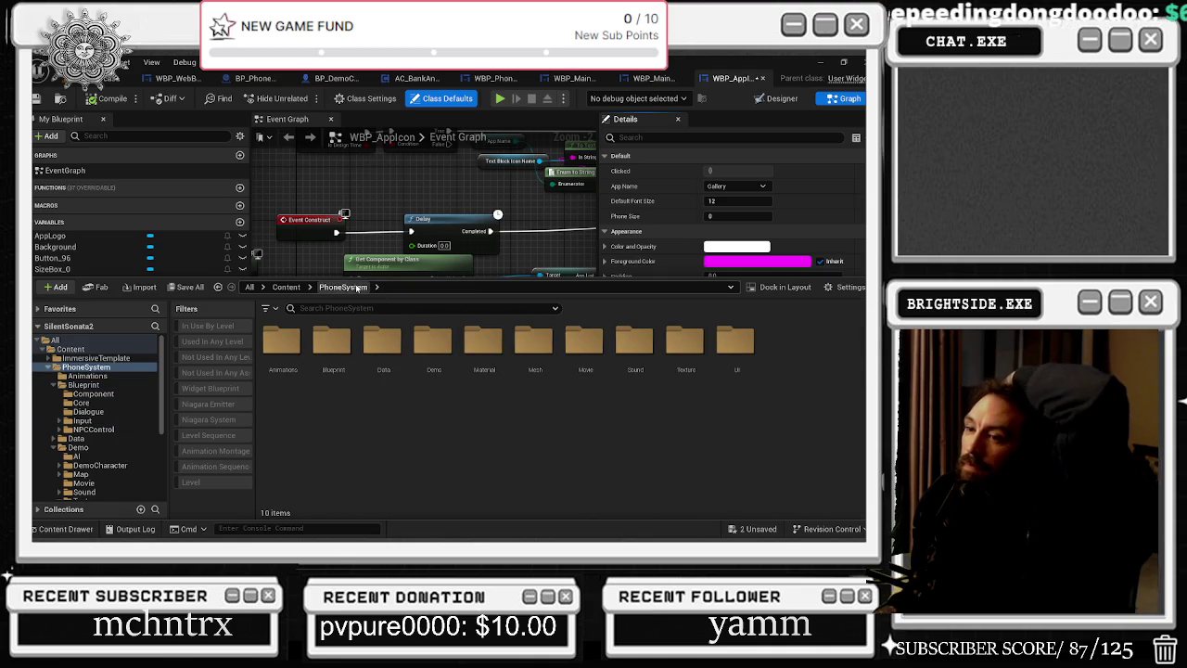
{"action": "double_click", "coordinate": [339, 356]}
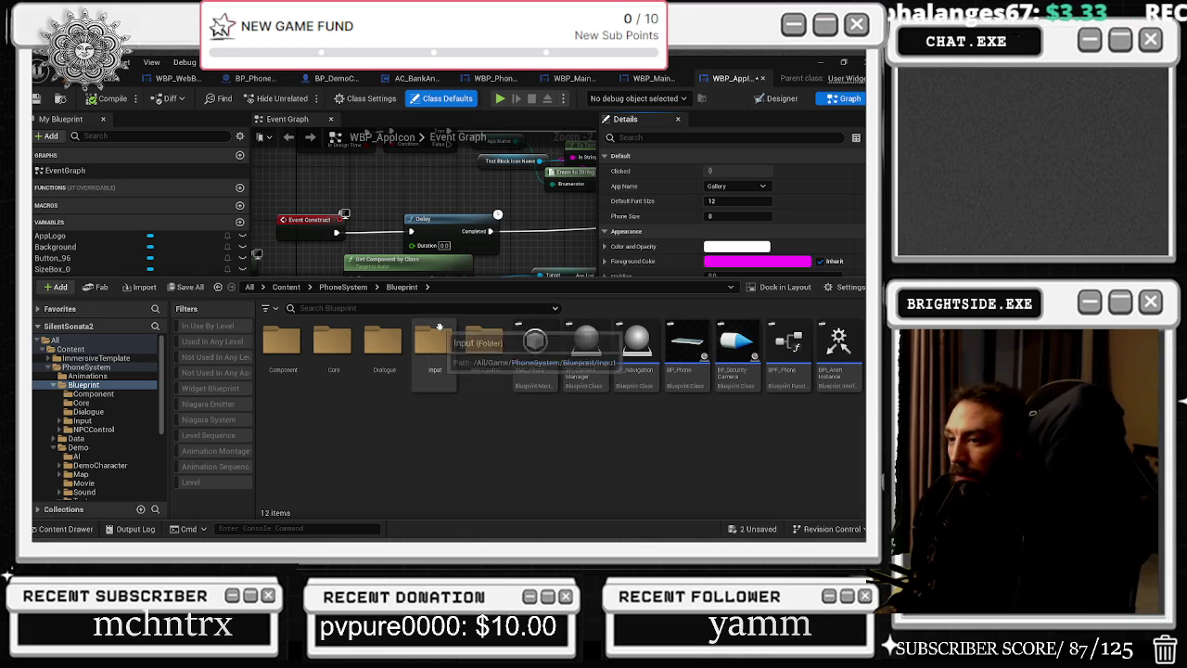
Browse the Input folder's SecurityCamera and CameraApp subfolders, then go up to PhoneSystem.
{"action": "double_click", "coordinate": [443, 336]}
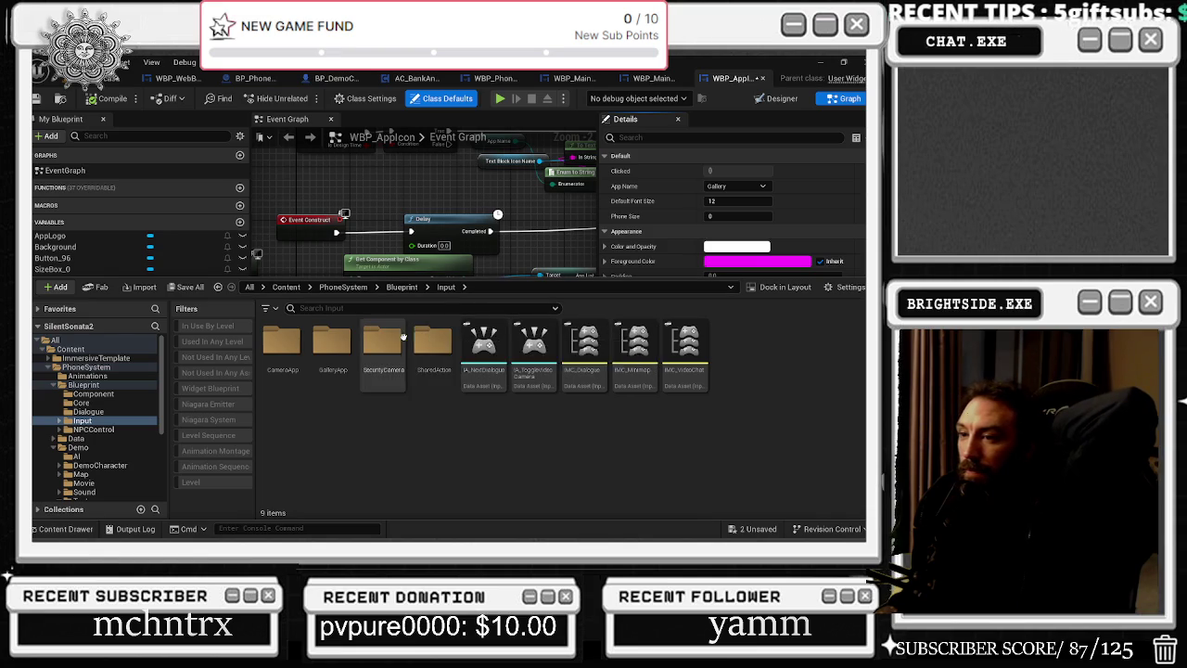
{"action": "double_click", "coordinate": [387, 338]}
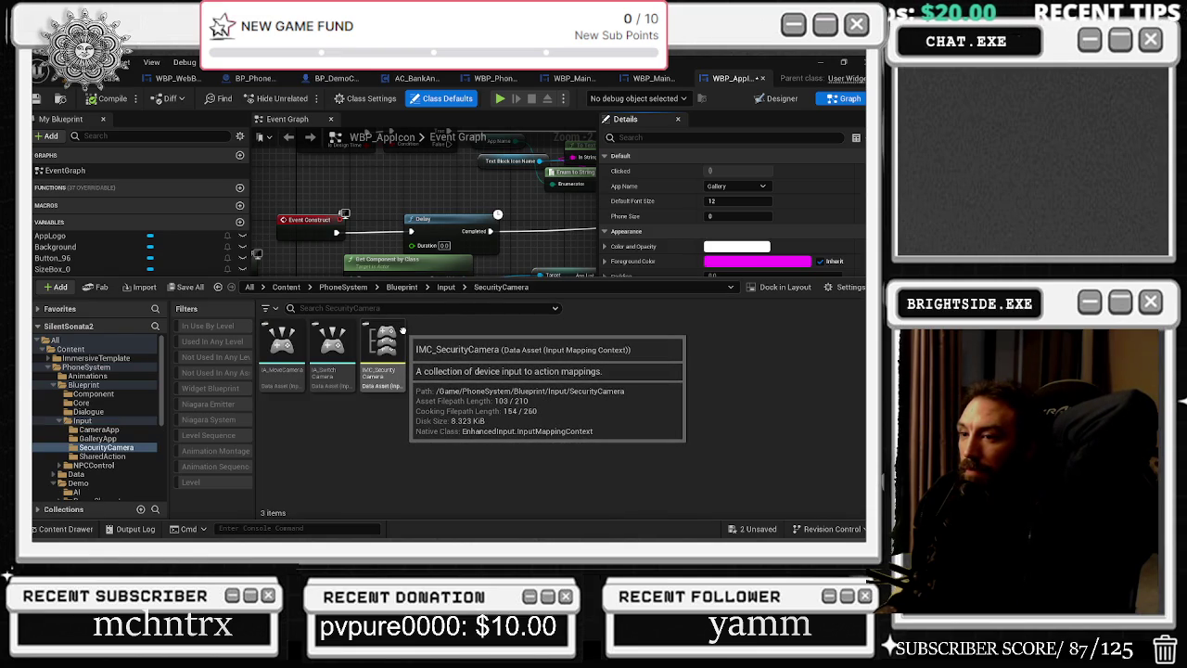
{"action": "left_click", "coordinate": [446, 287]}
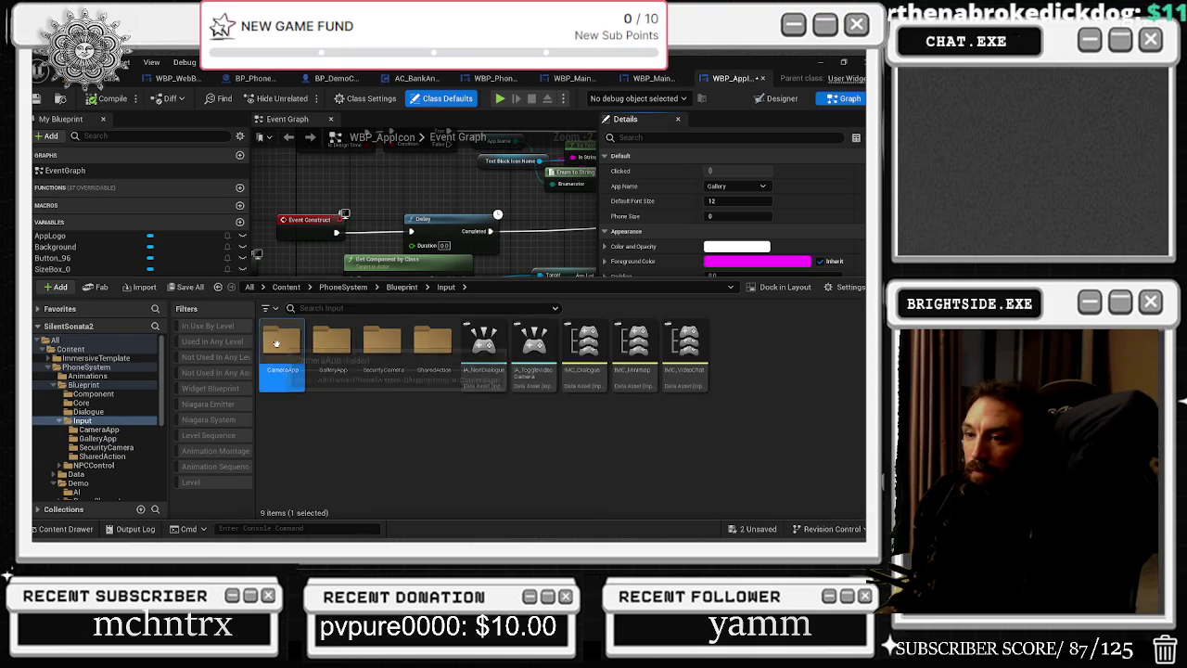
{"action": "double_click", "coordinate": [281, 348]}
{"action": "left_click", "coordinate": [399, 287]}
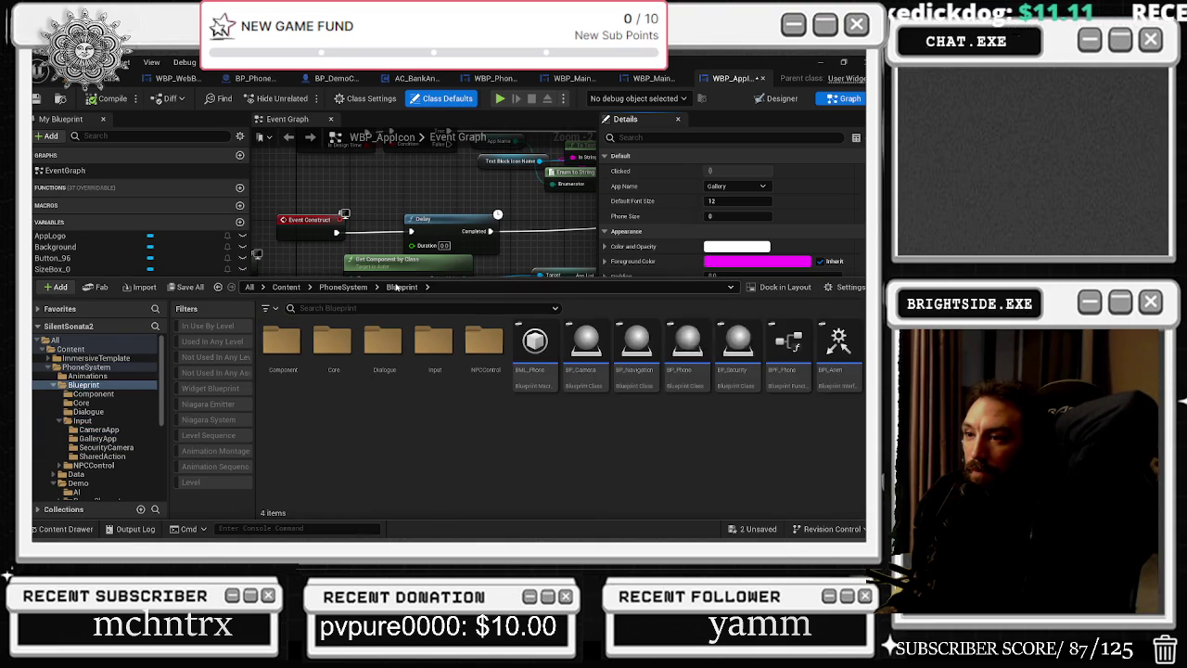
{"action": "left_click", "coordinate": [353, 288]}
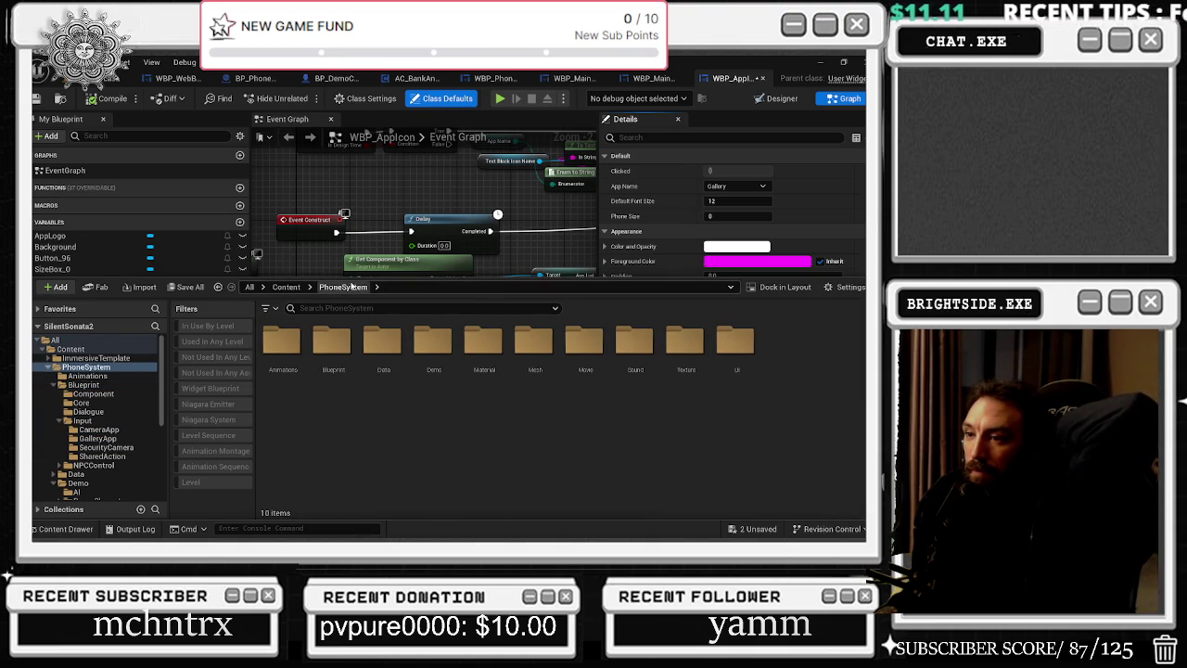
Open Data > Settings and select the S_PhoneSettings structure.
{"action": "double_click", "coordinate": [383, 343]}
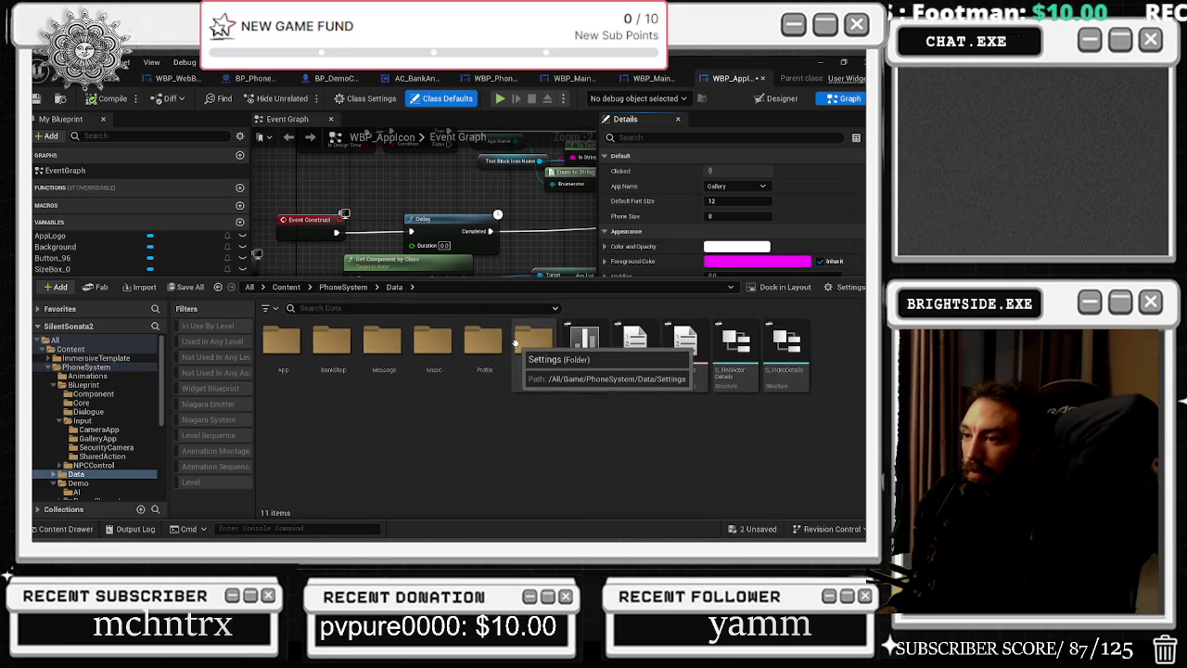
{"action": "double_click", "coordinate": [524, 345]}
{"action": "left_click", "coordinate": [335, 345]}
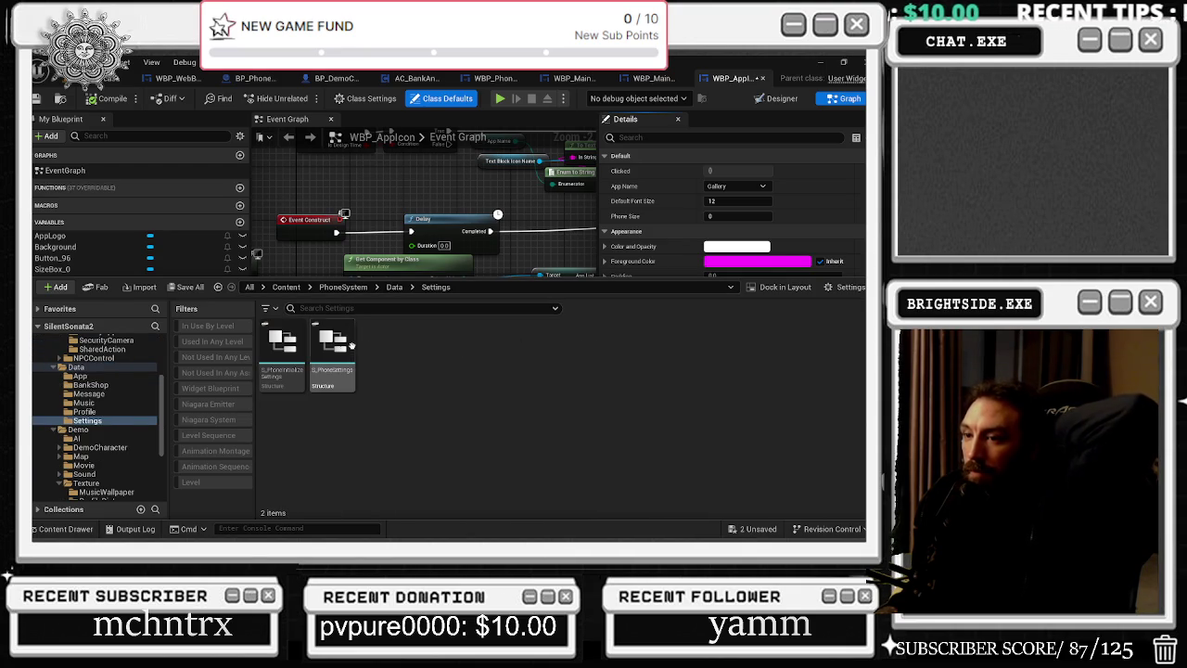
Review S_PhoneInitializeSettings' PhoneOpened variable and default values, then close it.
{"action": "double_click", "coordinate": [287, 353]}
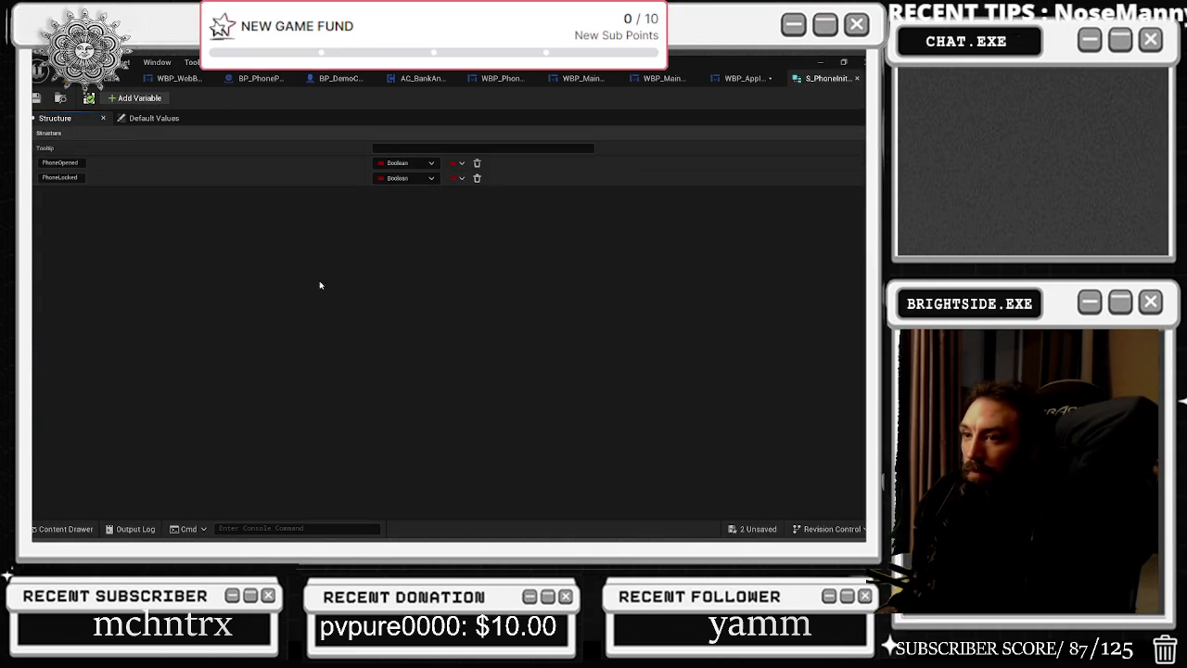
{"action": "left_click", "coordinate": [35, 162]}
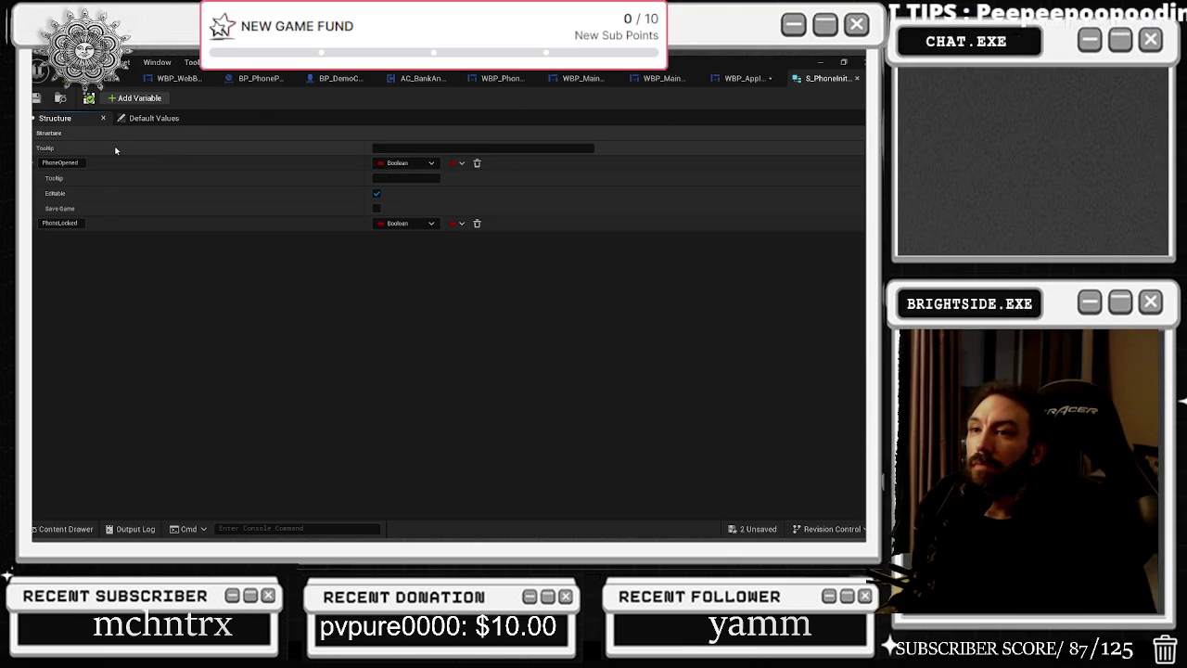
{"action": "left_click", "coordinate": [141, 118]}
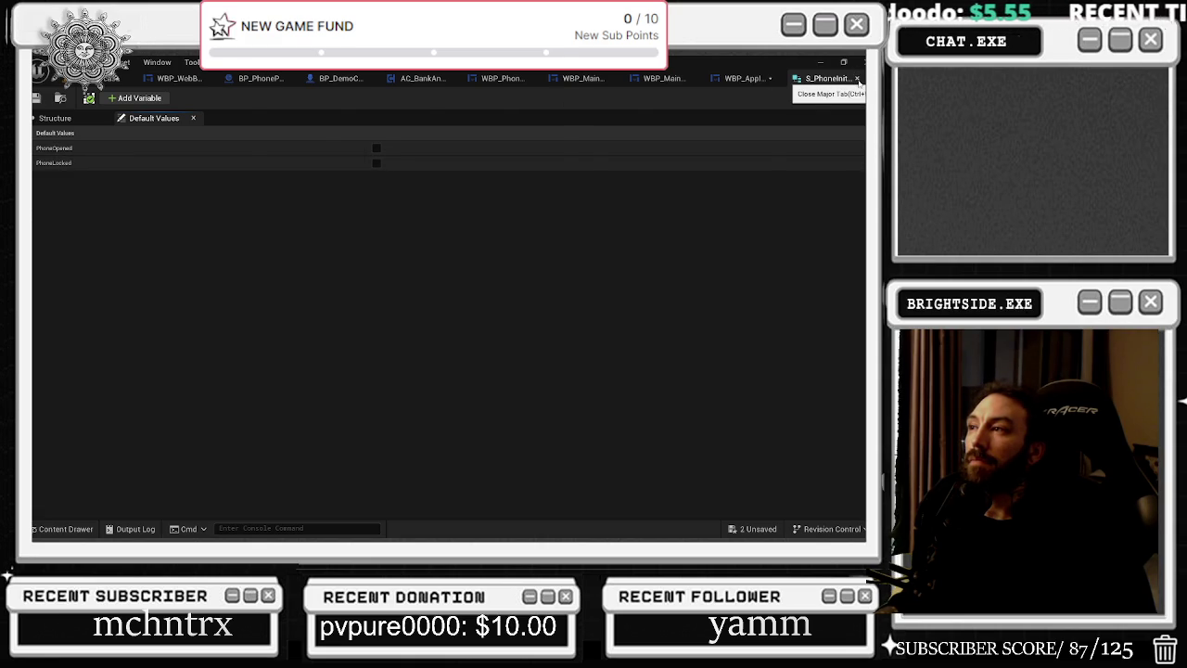
{"action": "left_click", "coordinate": [857, 80]}
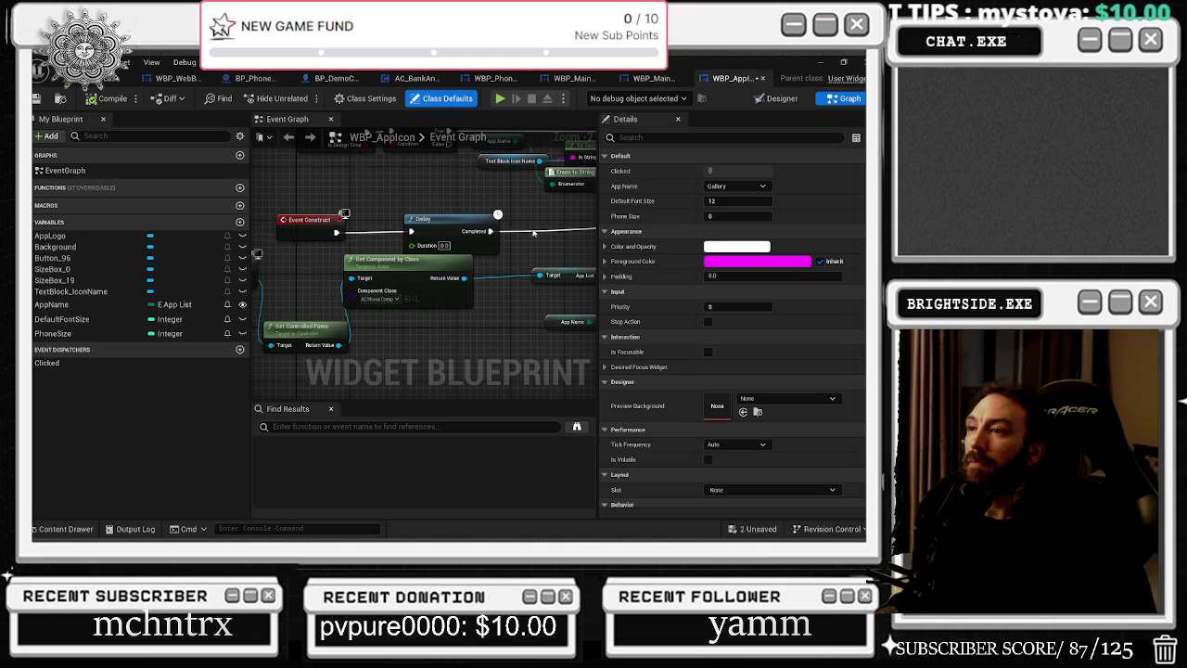
Review S_PhoneSettings' variables and default values, close it, and go up to the Data folder.
{"action": "left_click", "coordinate": [65, 528]}
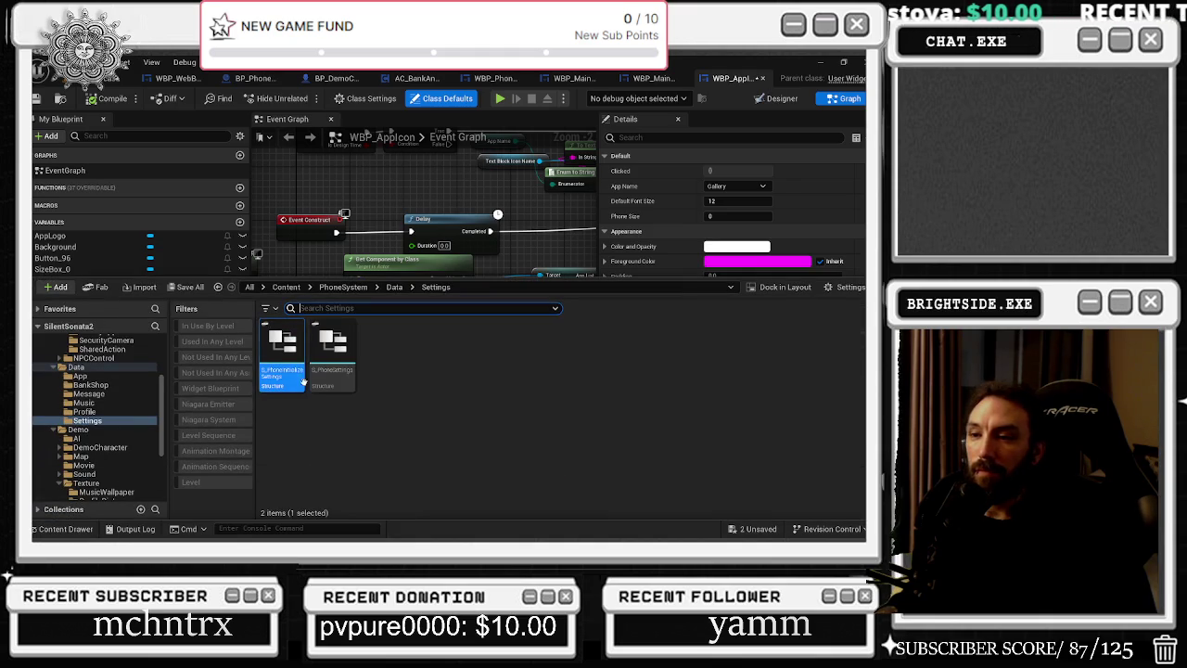
{"action": "double_click", "coordinate": [338, 360]}
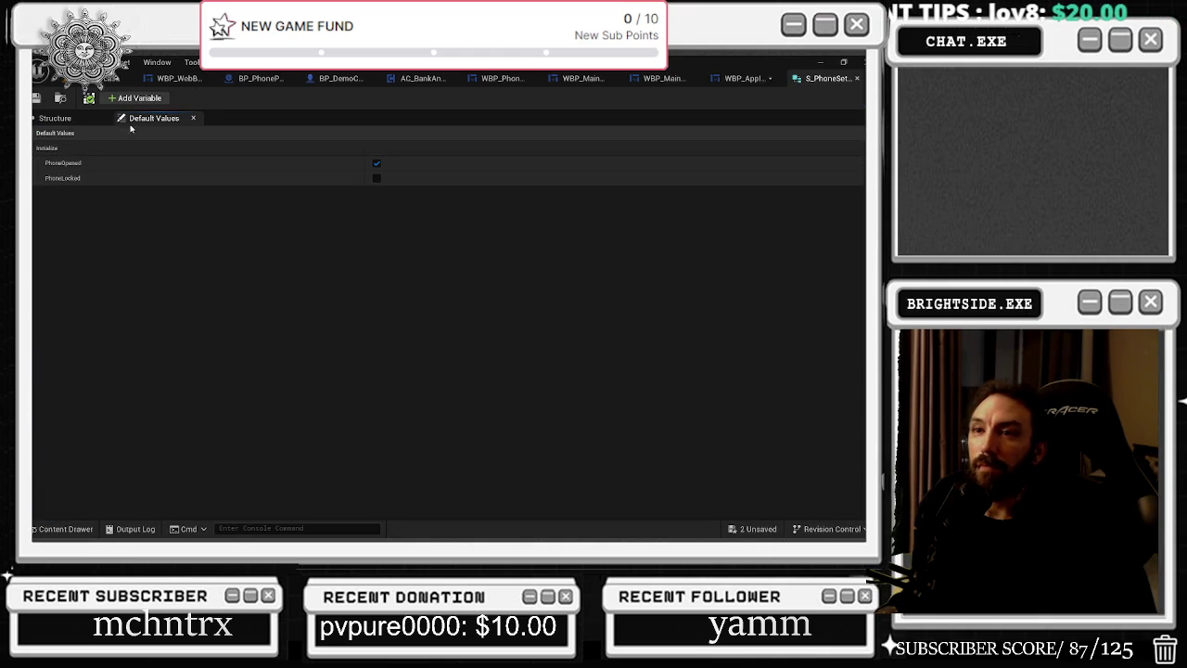
{"action": "left_click", "coordinate": [92, 117]}
{"action": "left_click", "coordinate": [145, 119]}
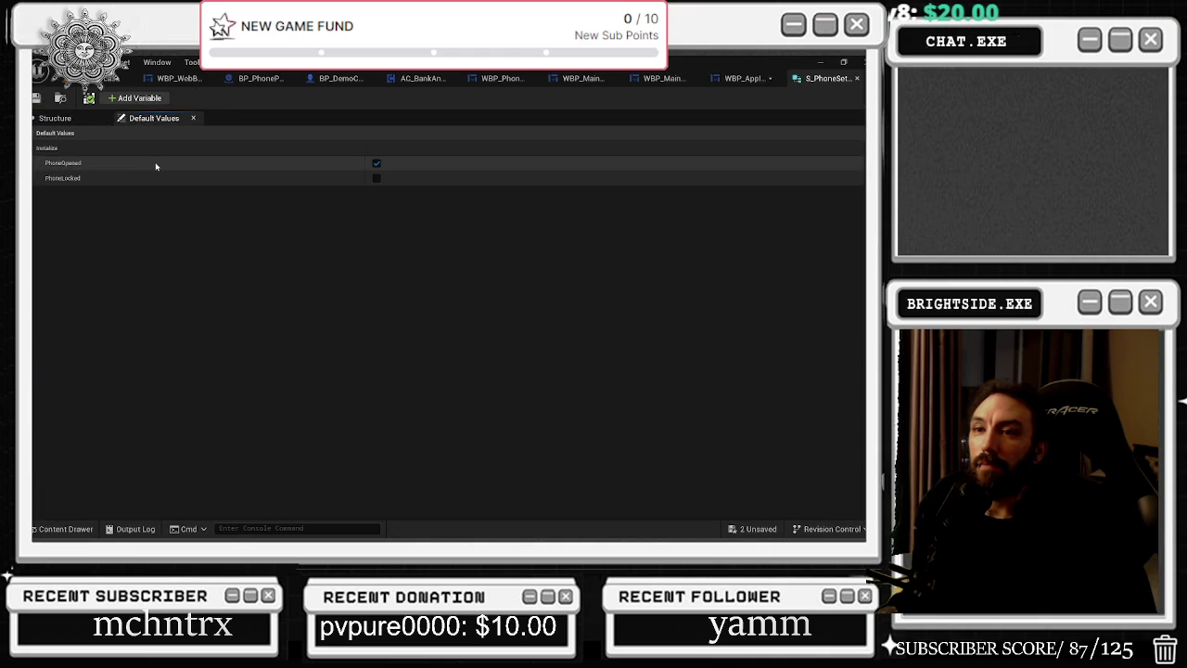
{"action": "left_click", "coordinate": [857, 78]}
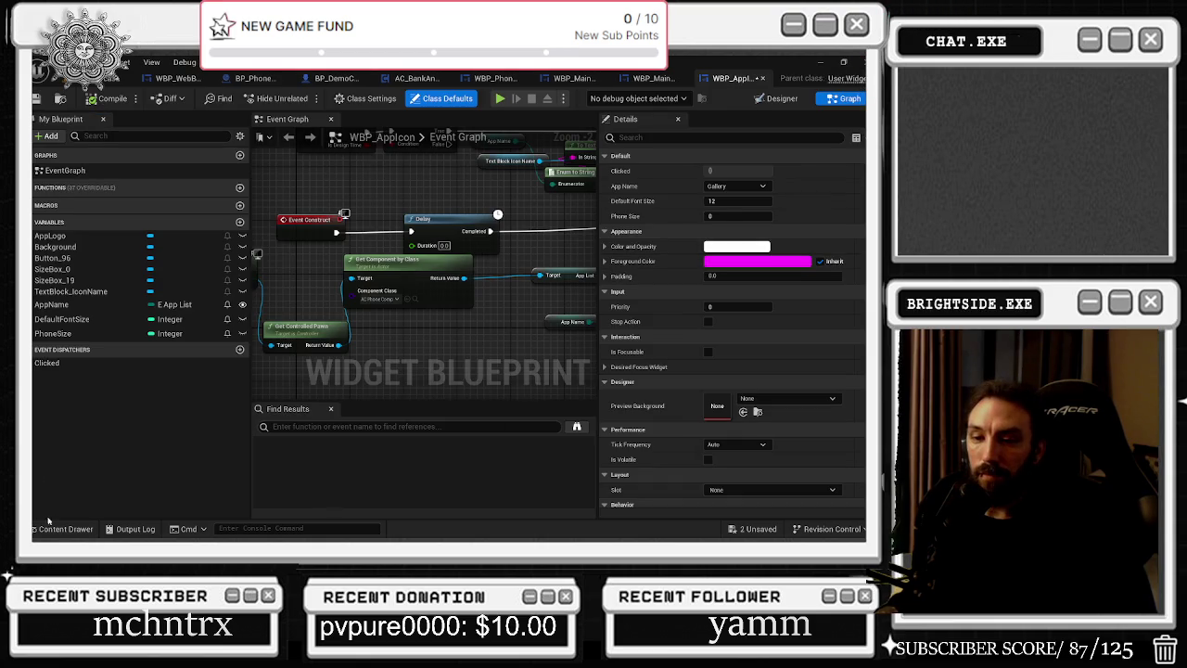
{"action": "left_click", "coordinate": [65, 528]}
{"action": "left_click", "coordinate": [395, 287]}
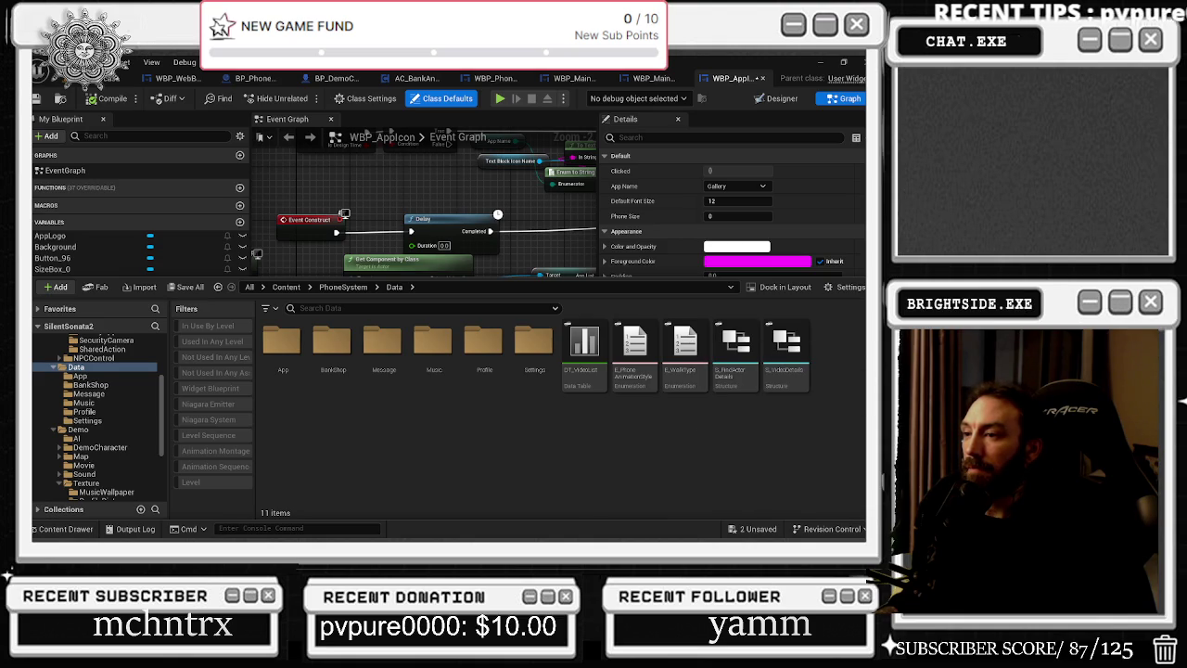
Open the DT_ProfileList data table from the Profile folder and narrow its Name column.
{"action": "double_click", "coordinate": [469, 357]}
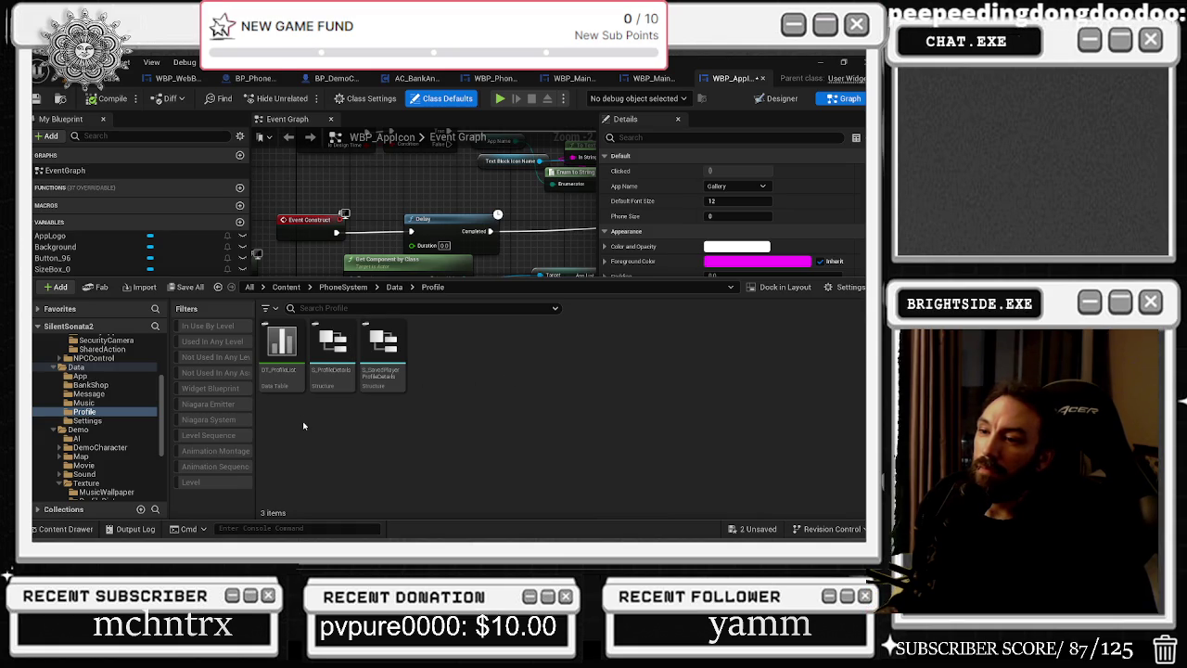
{"action": "mouse_move", "coordinate": [285, 390]}
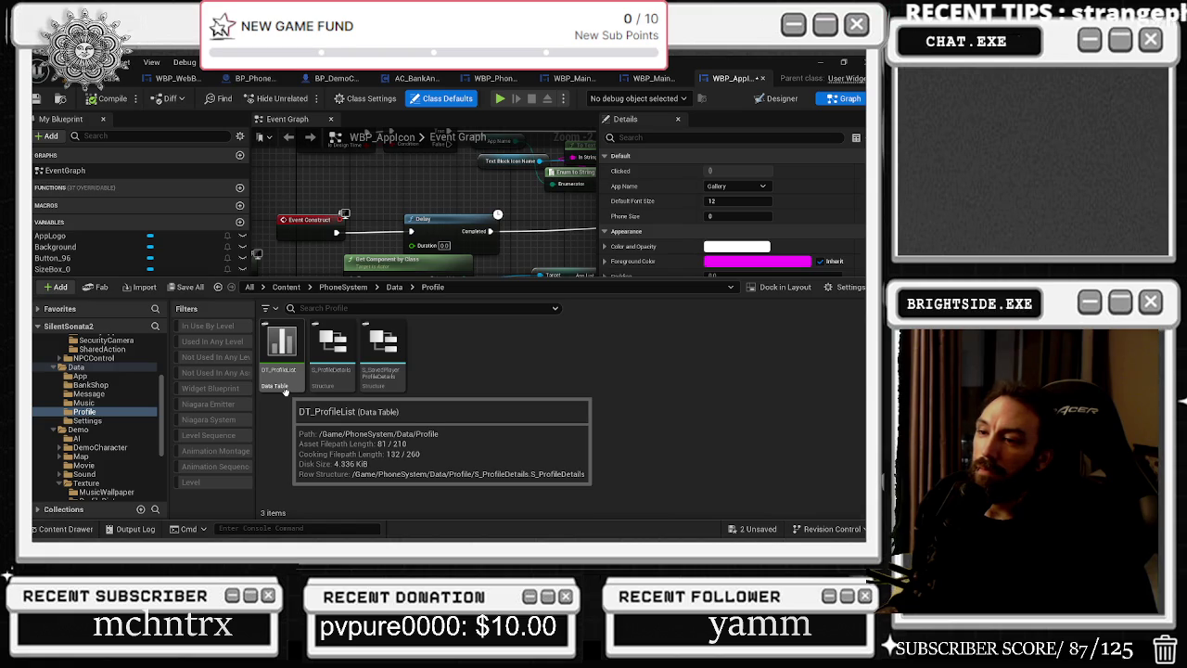
{"action": "double_click", "coordinate": [285, 391]}
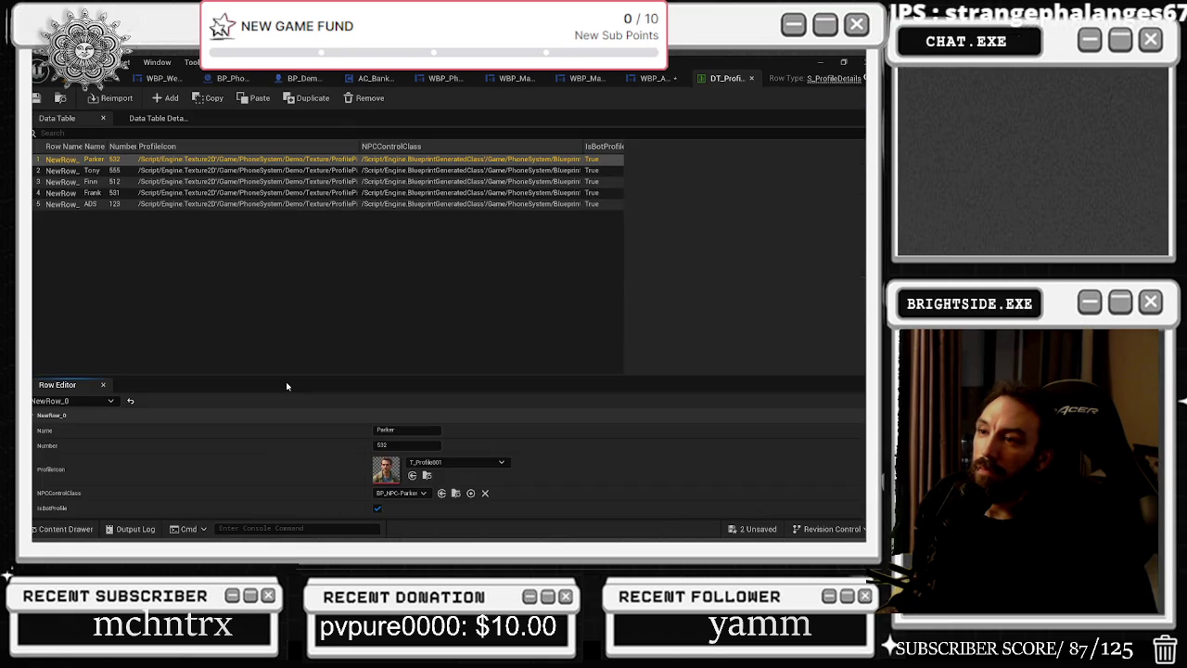
{"action": "mouse_move", "coordinate": [107, 148]}
{"action": "left_mouse_down"}
{"action": "mouse_move", "coordinate": [162, 148]}
{"action": "mouse_move", "coordinate": [104, 153]}
{"action": "left_mouse_up"}
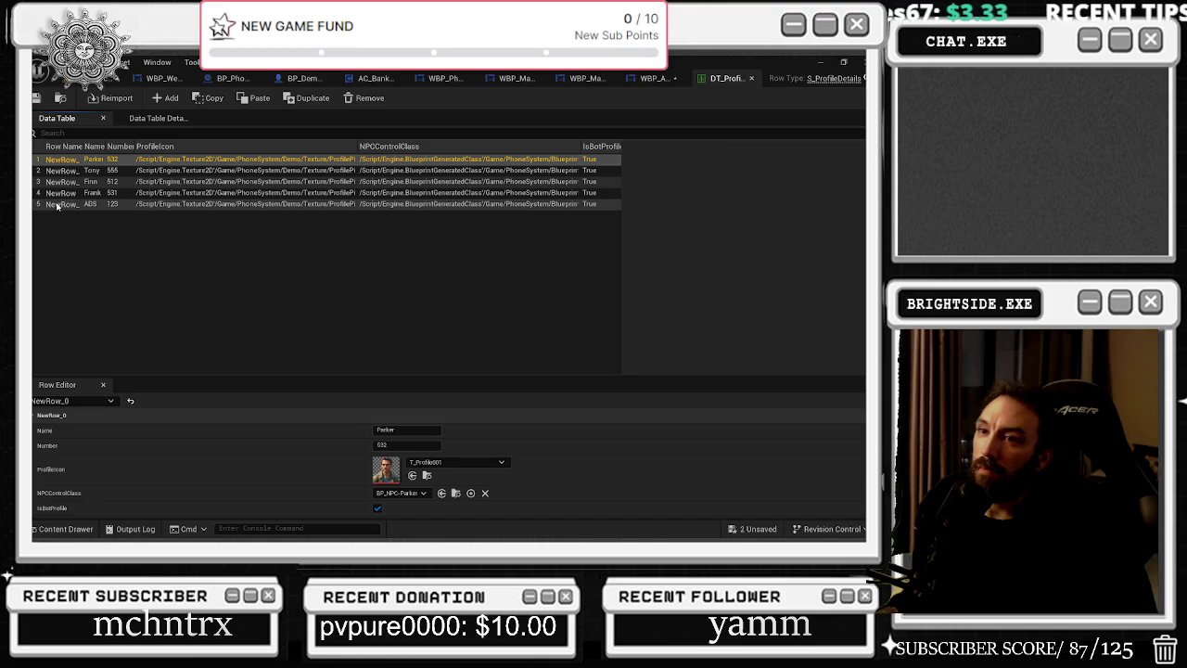
Inspect each of the five profile rows' details, then return to WBP_AppIcon.
{"action": "left_click", "coordinate": [61, 171]}
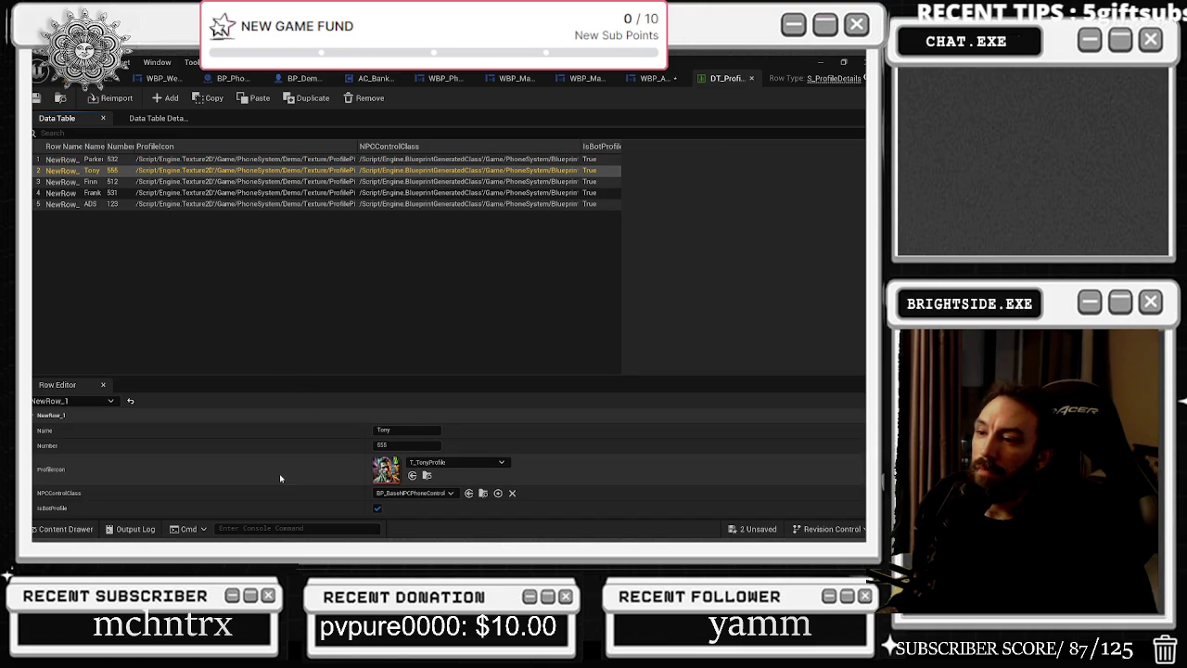
{"action": "left_click", "coordinate": [63, 162]}
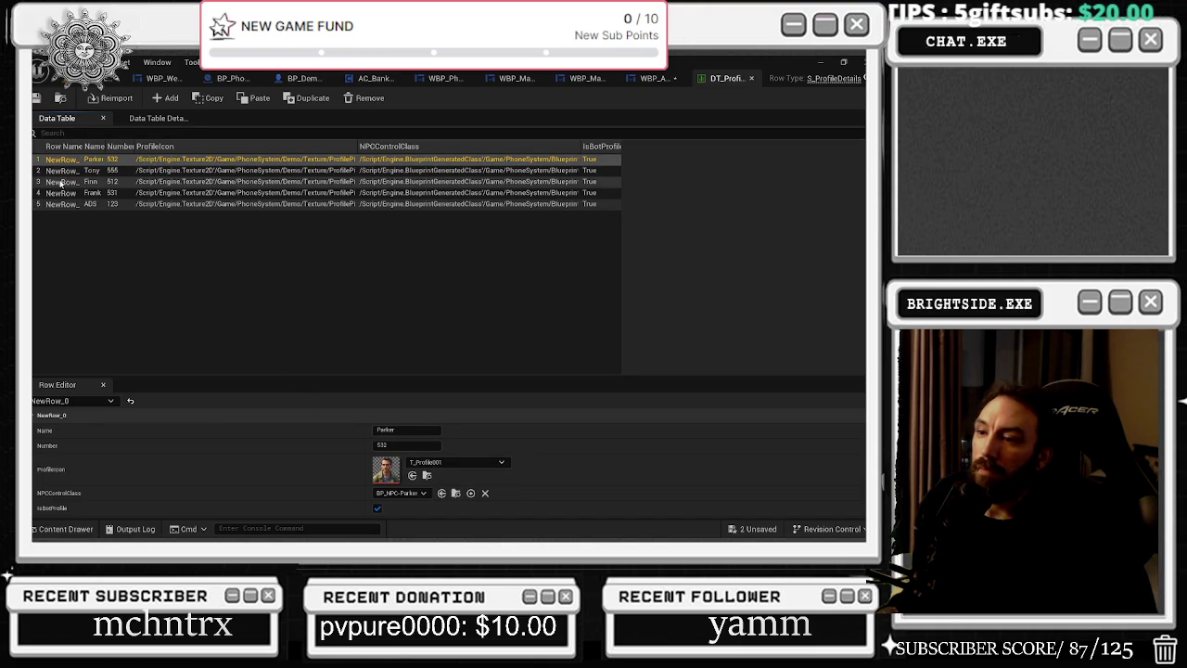
{"action": "left_click", "coordinate": [63, 182]}
{"action": "left_click", "coordinate": [63, 193]}
{"action": "left_click", "coordinate": [63, 204]}
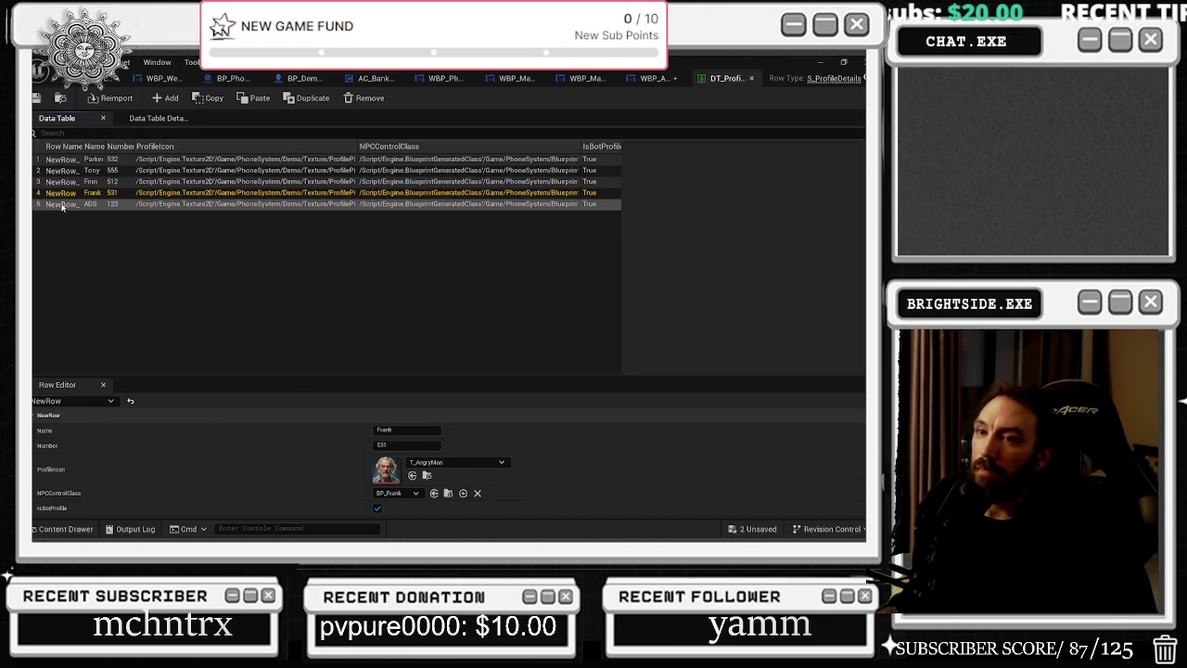
{"action": "left_click", "coordinate": [63, 182]}
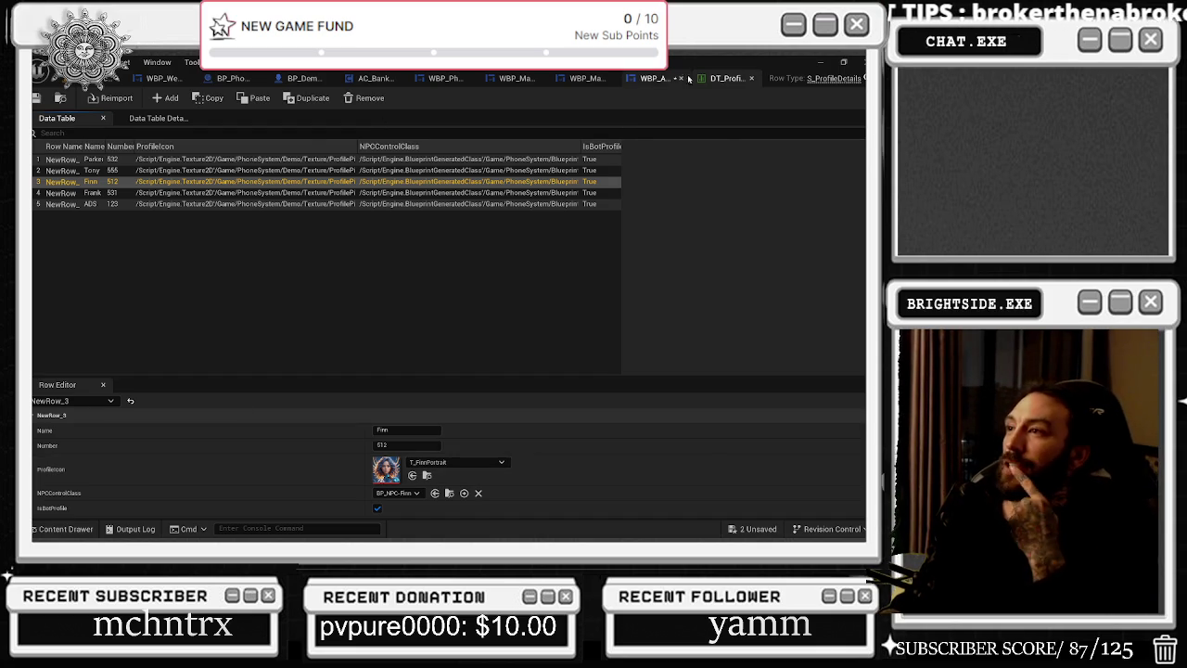
{"action": "left_click", "coordinate": [660, 77]}
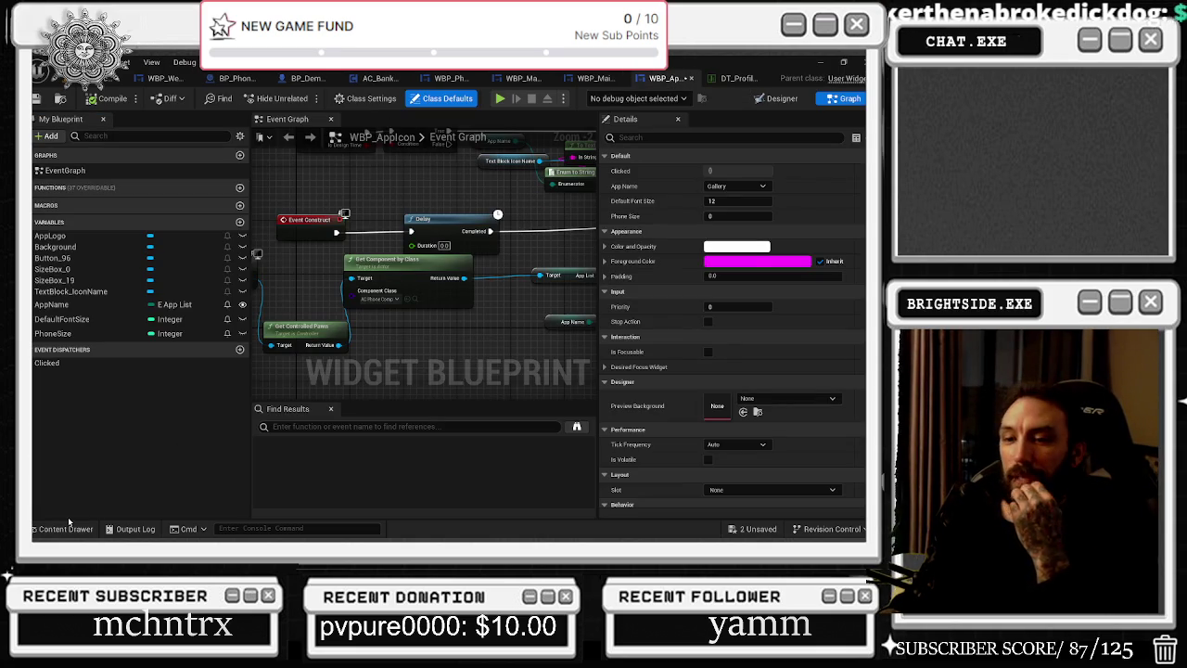
{"action": "left_click", "coordinate": [65, 528]}
{"action": "double_click", "coordinate": [336, 369]}
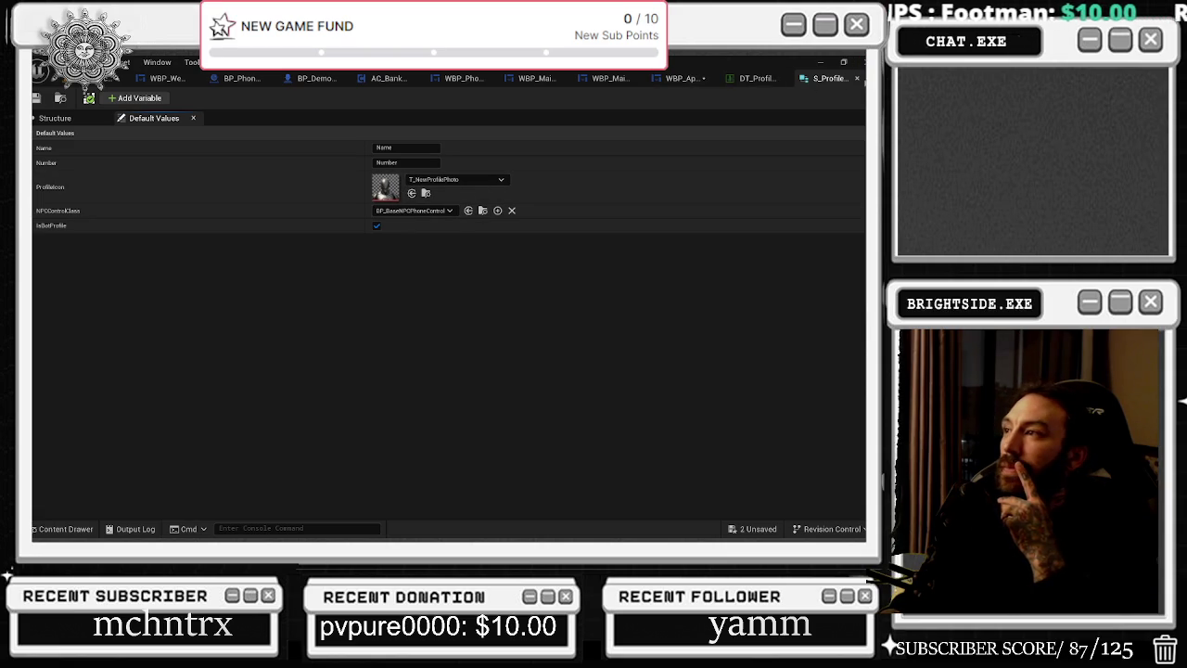
{"action": "left_click", "coordinate": [755, 78]}
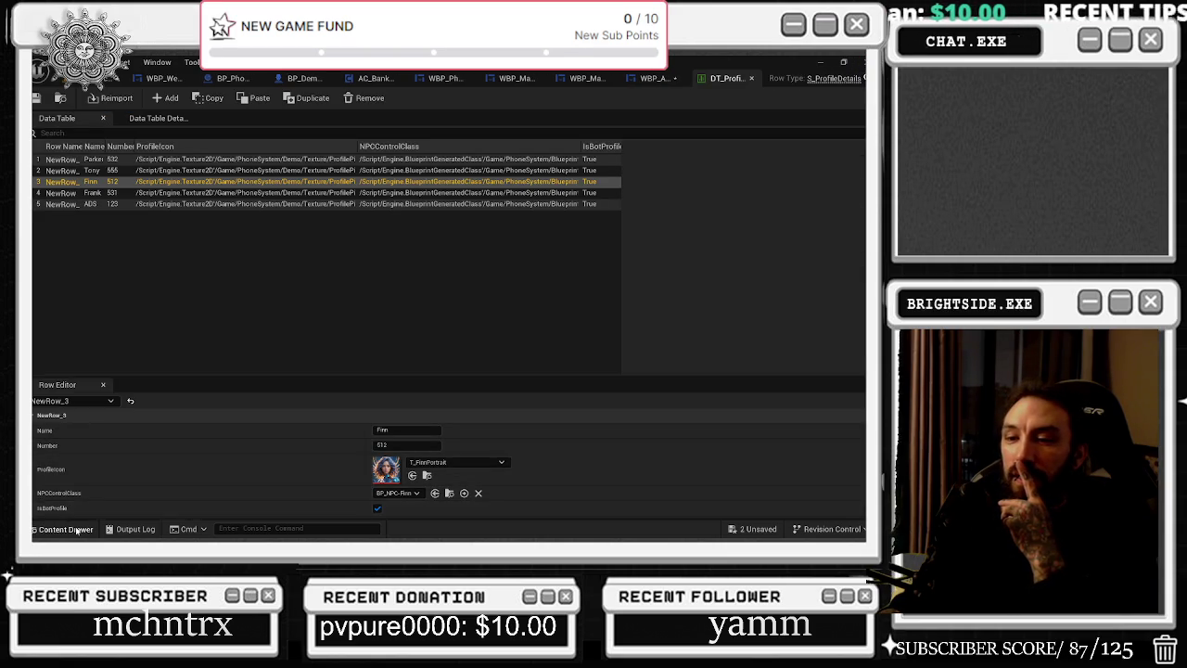
{"action": "left_click", "coordinate": [65, 529]}
{"action": "double_click", "coordinate": [332, 379]}
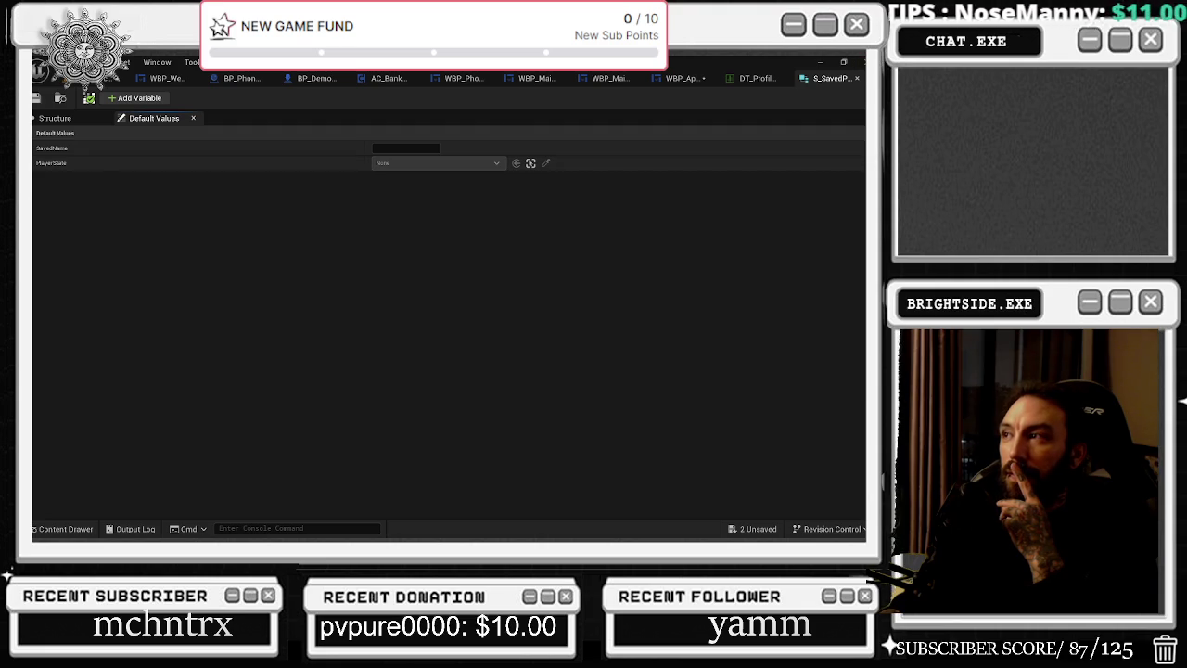
{"action": "left_click", "coordinate": [857, 78]}
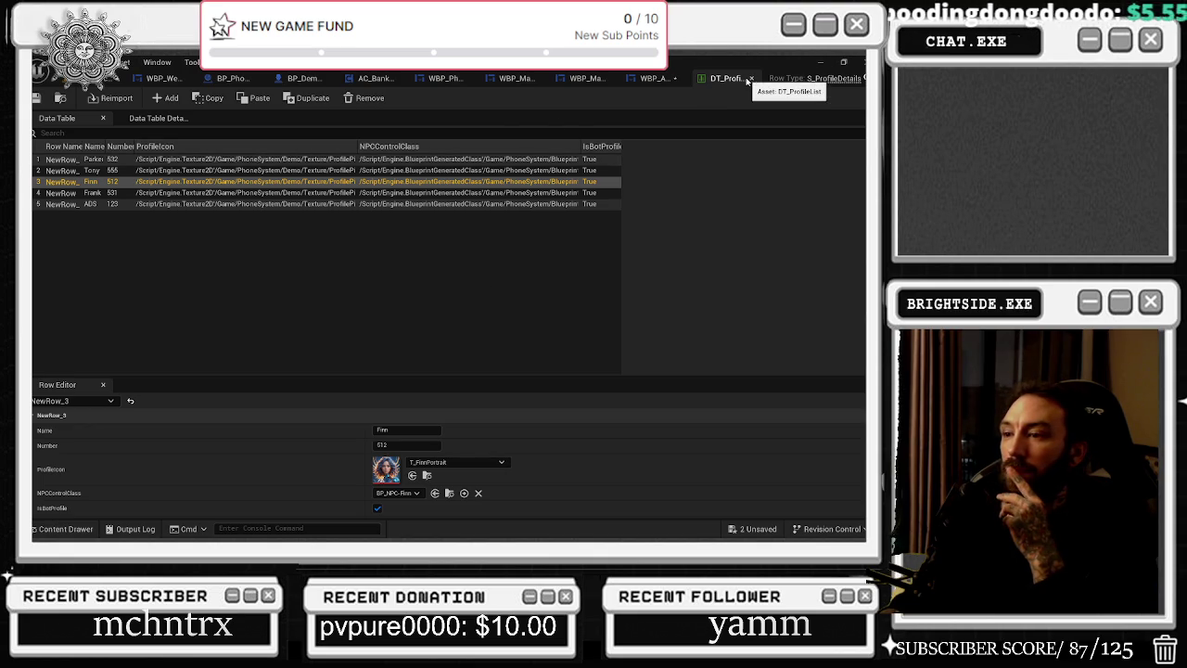
{"action": "left_click", "coordinate": [649, 79]}
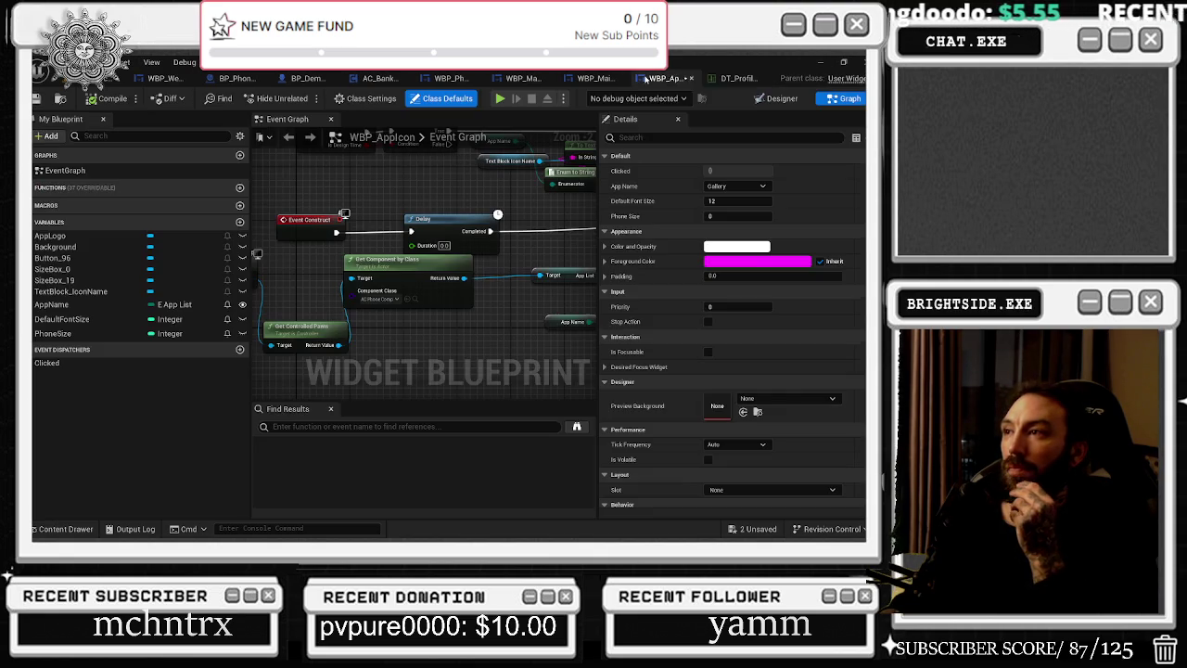
Select the Event Construct and Delay nodes, then select the Gallery app icon in the Designer.
{"action": "left_click_drag", "start_coordinate": [362, 215], "coordinate": [278, 243]}
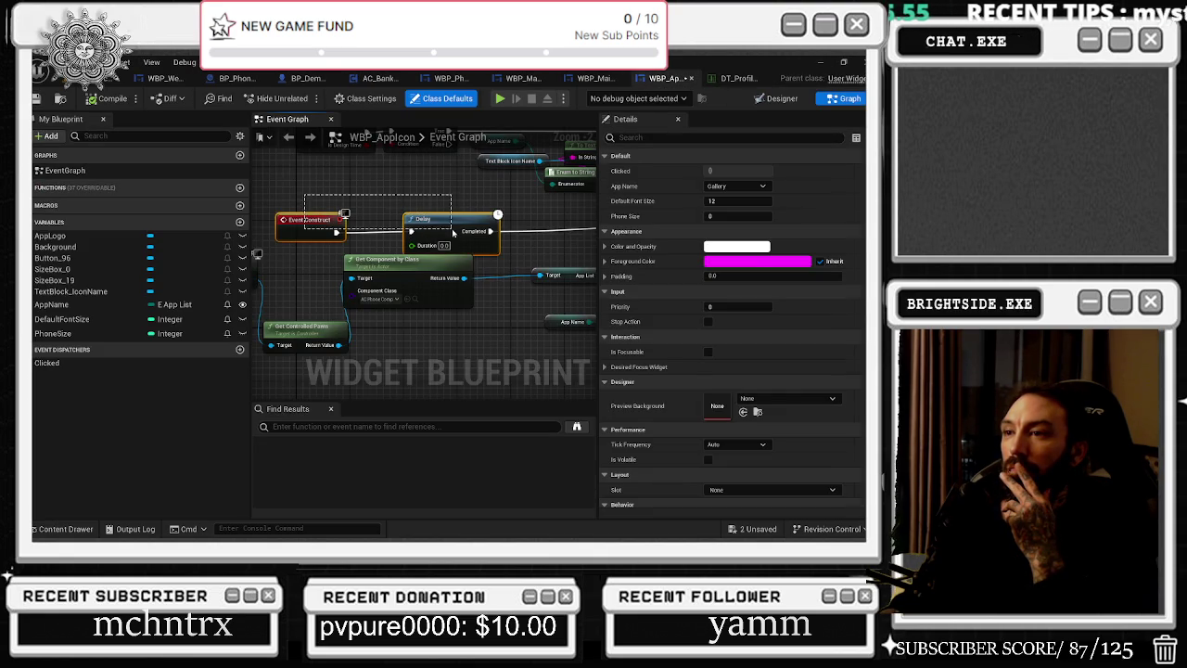
{"action": "left_click_drag", "start_coordinate": [426, 219], "coordinate": [412, 220]}
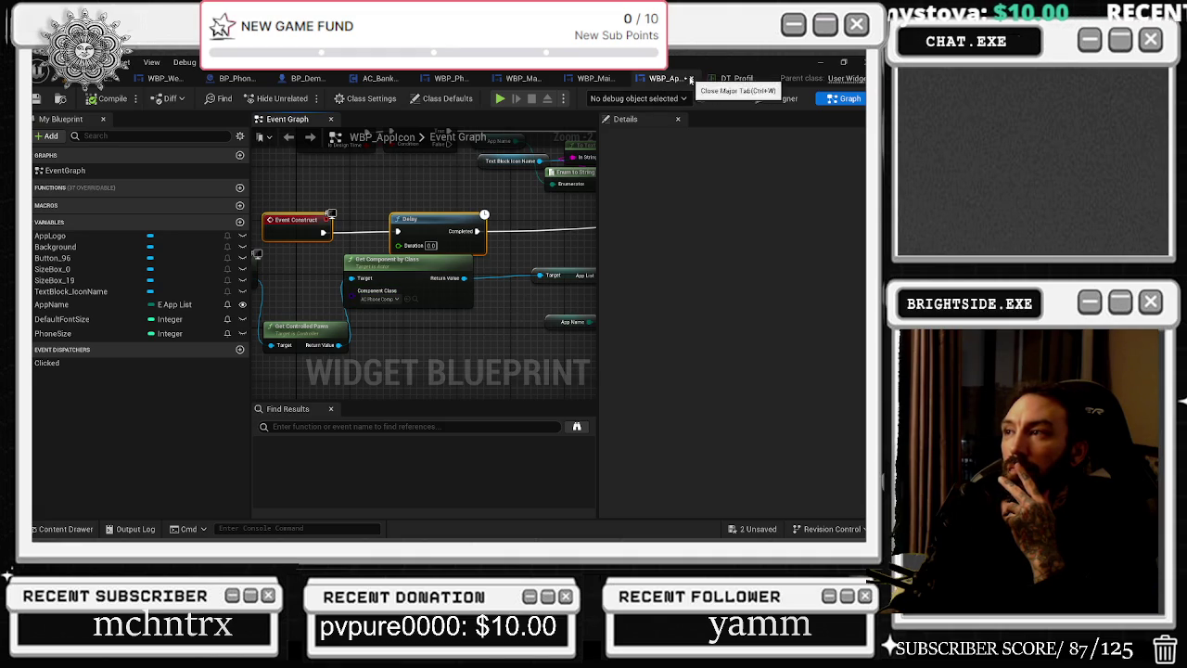
{"action": "left_click", "coordinate": [779, 98]}
{"action": "left_click", "coordinate": [436, 353]}
{"action": "scroll", "coordinate": [434, 354], "scroll_direction": "up", "scroll_amount": 2}
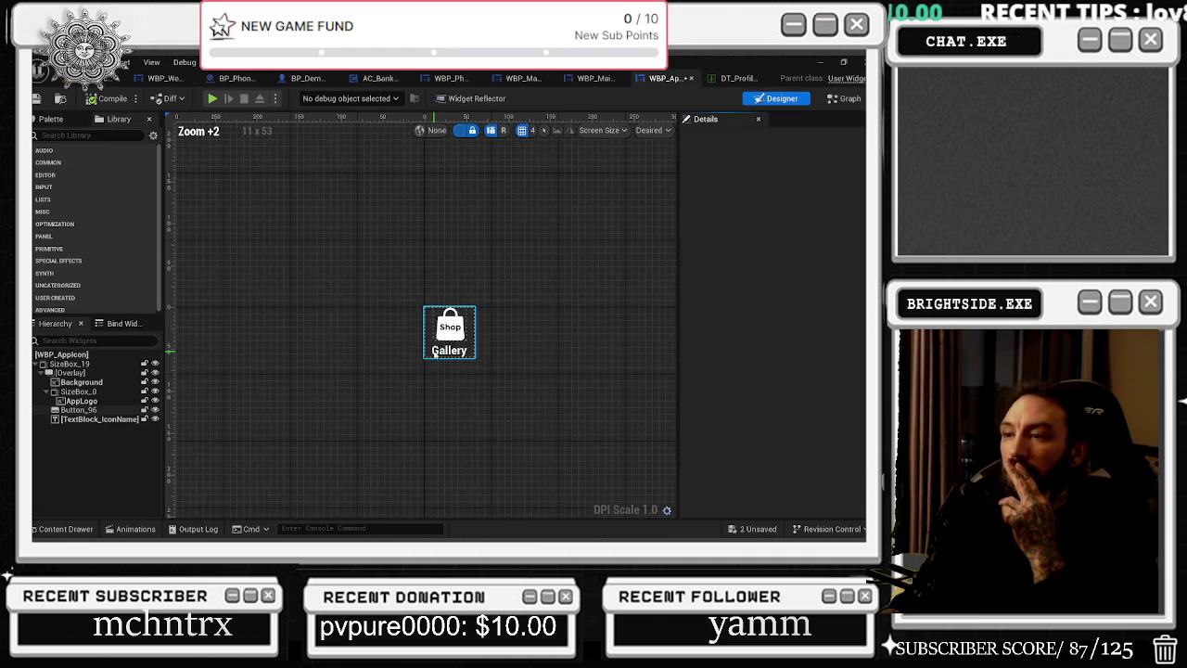
{"action": "scroll", "coordinate": [436, 352], "scroll_direction": "down", "scroll_amount": 2}
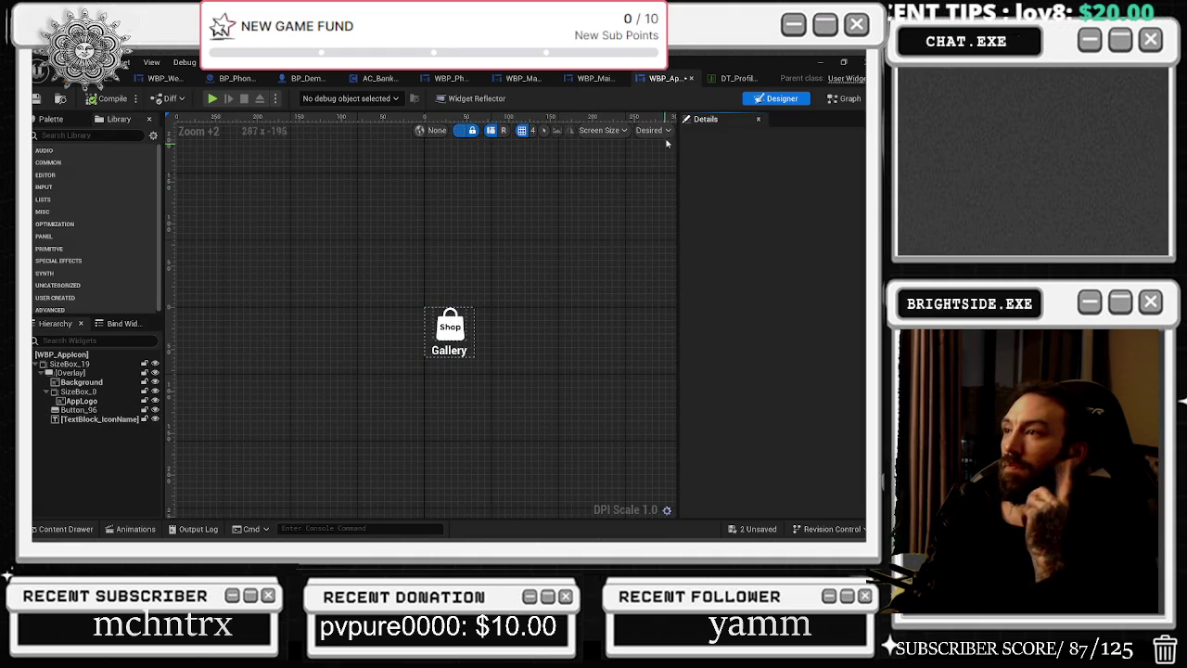
Look at the WBP_MainMenu layout and WBP_MainPhone's Cast To BP_PhonePlayerState nodes.
{"action": "left_click", "coordinate": [598, 83]}
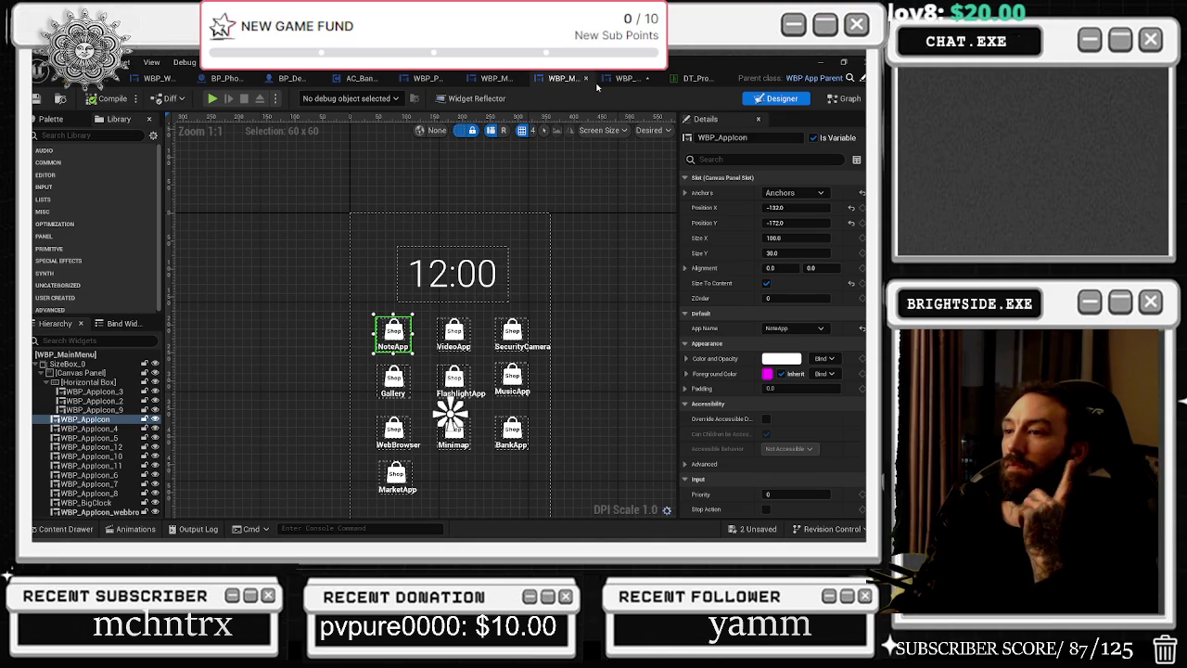
{"action": "left_click", "coordinate": [501, 79]}
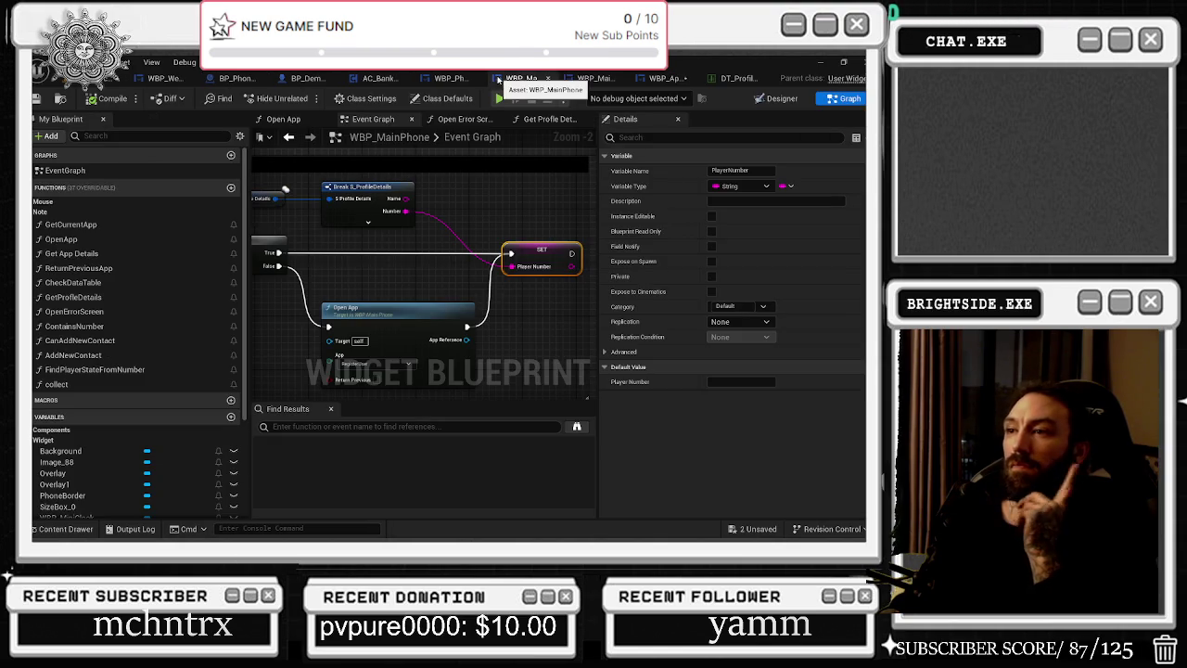
{"action": "mouse_move", "coordinate": [352, 214]}
{"action": "left_mouse_down"}
{"action": "mouse_move", "coordinate": [574, 306]}
{"action": "mouse_move", "coordinate": [534, 298]}
{"action": "left_mouse_up"}
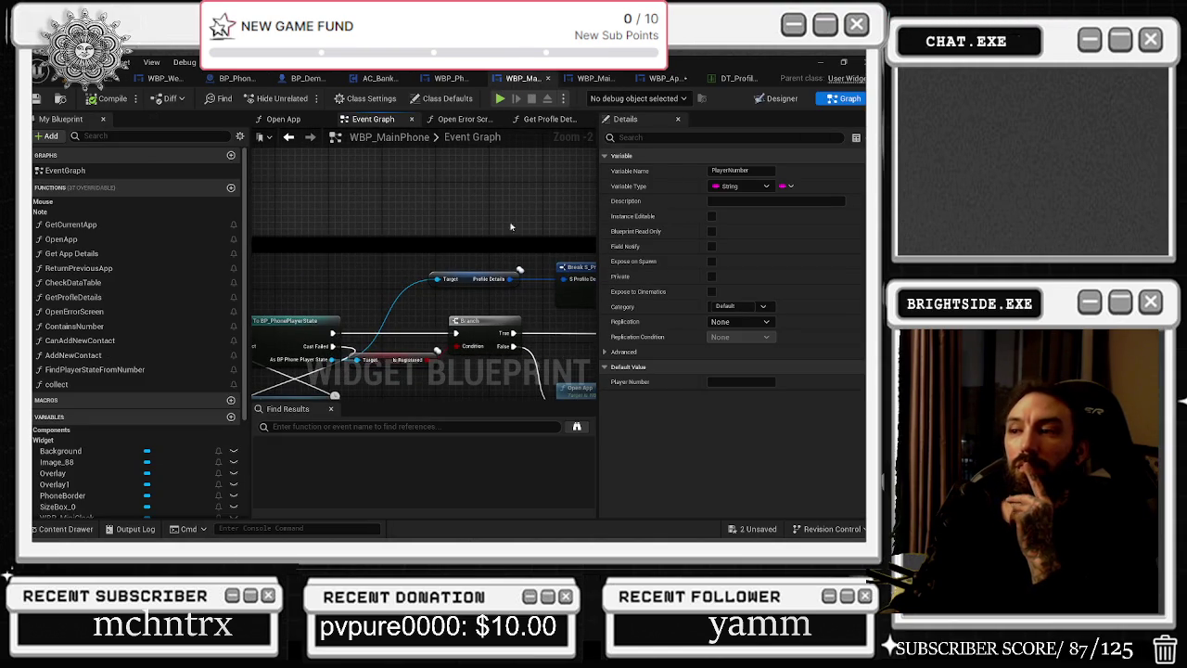
{"action": "scroll", "coordinate": [516, 300], "scroll_direction": "down", "scroll_amount": 4}
Check DT_ProfileList, then go to the main level editor with the content drawer open.
{"action": "left_click", "coordinate": [737, 78]}
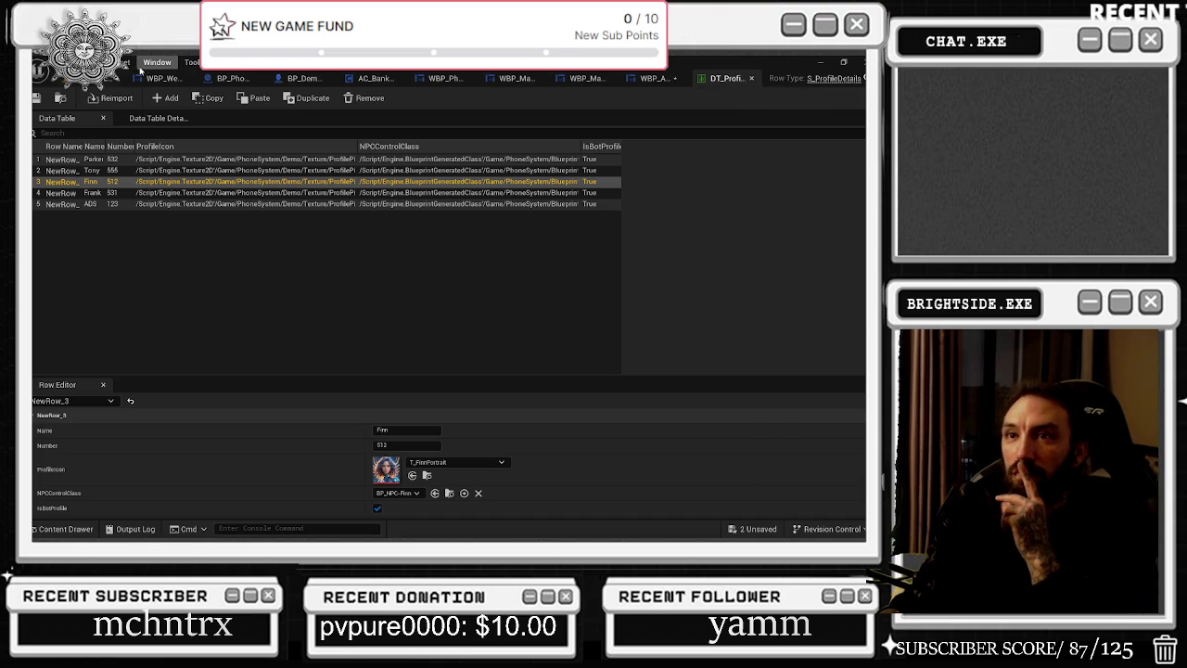
{"action": "left_click", "coordinate": [116, 79]}
{"action": "left_click", "coordinate": [60, 528]}
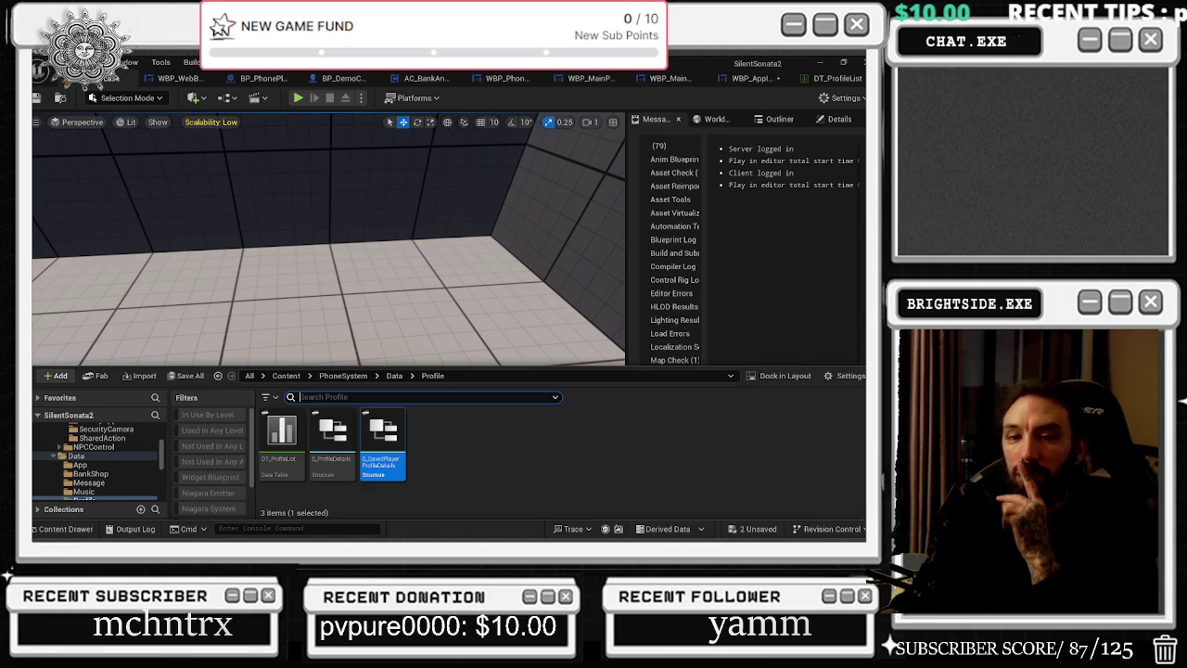
Open the DT_VideoList data table from the Data folder.
{"action": "left_click", "coordinate": [393, 376]}
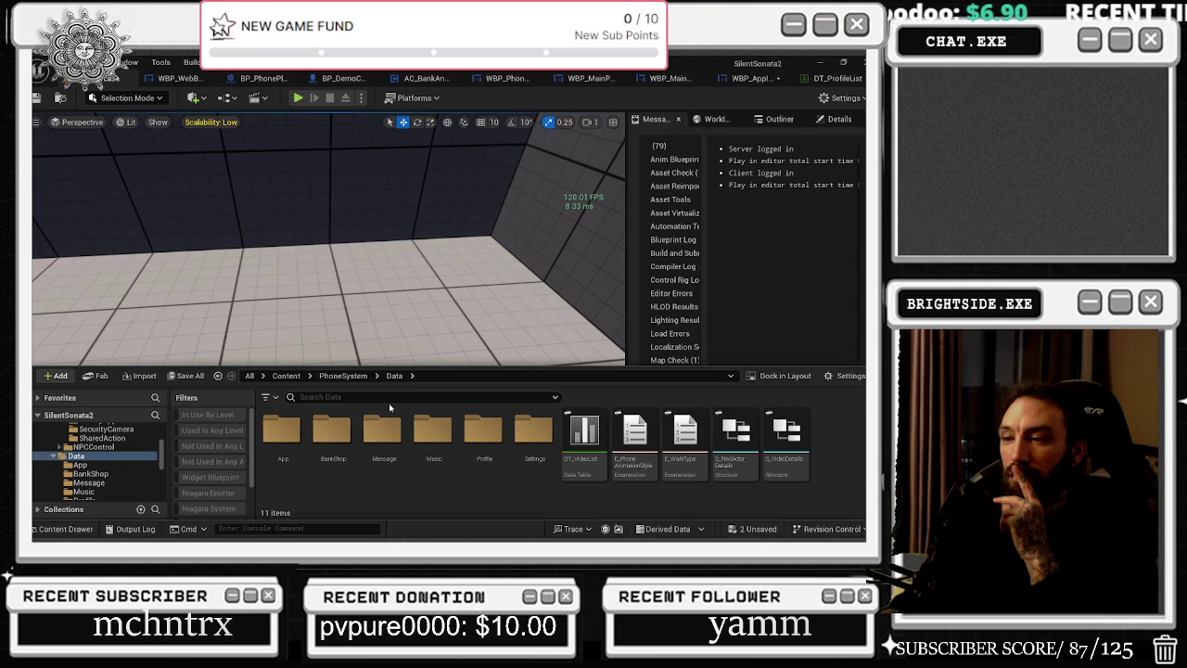
{"action": "left_click", "coordinate": [582, 436]}
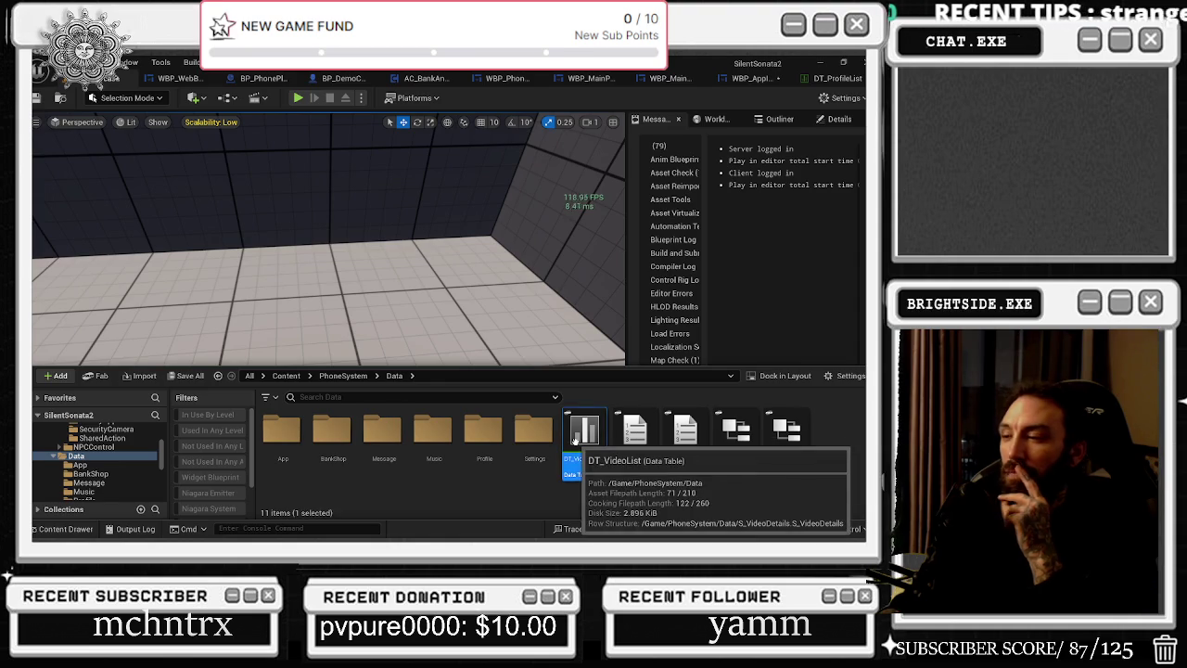
{"action": "double_click", "coordinate": [575, 439]}
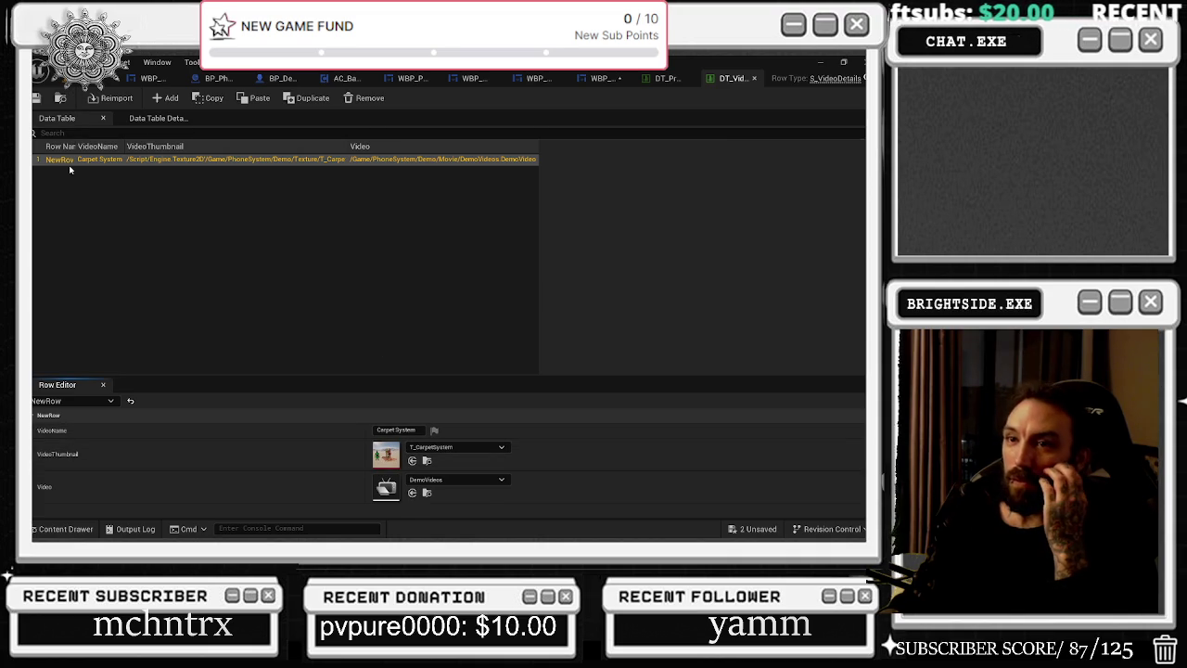
Add a new row with its video set to DemoVideos, save the table, and return to DT_ProfileList.
{"action": "left_click", "coordinate": [165, 97]}
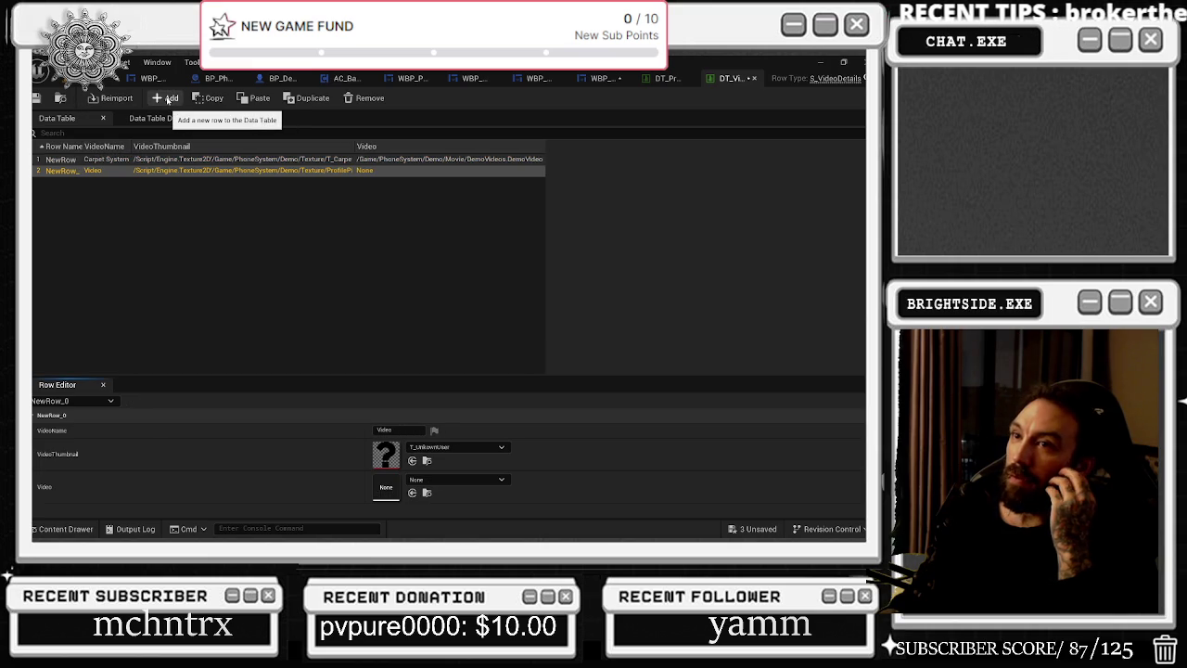
{"action": "left_click", "coordinate": [88, 160]}
{"action": "left_click", "coordinate": [89, 171]}
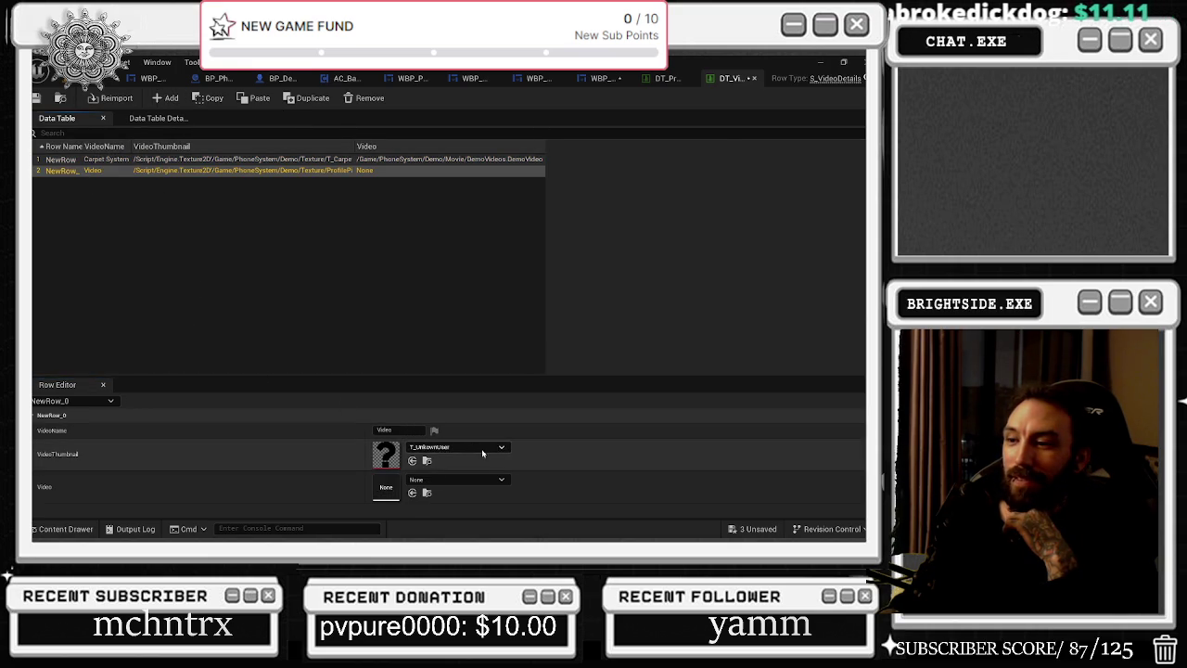
{"action": "left_click", "coordinate": [455, 480]}
{"action": "left_click", "coordinate": [470, 346]}
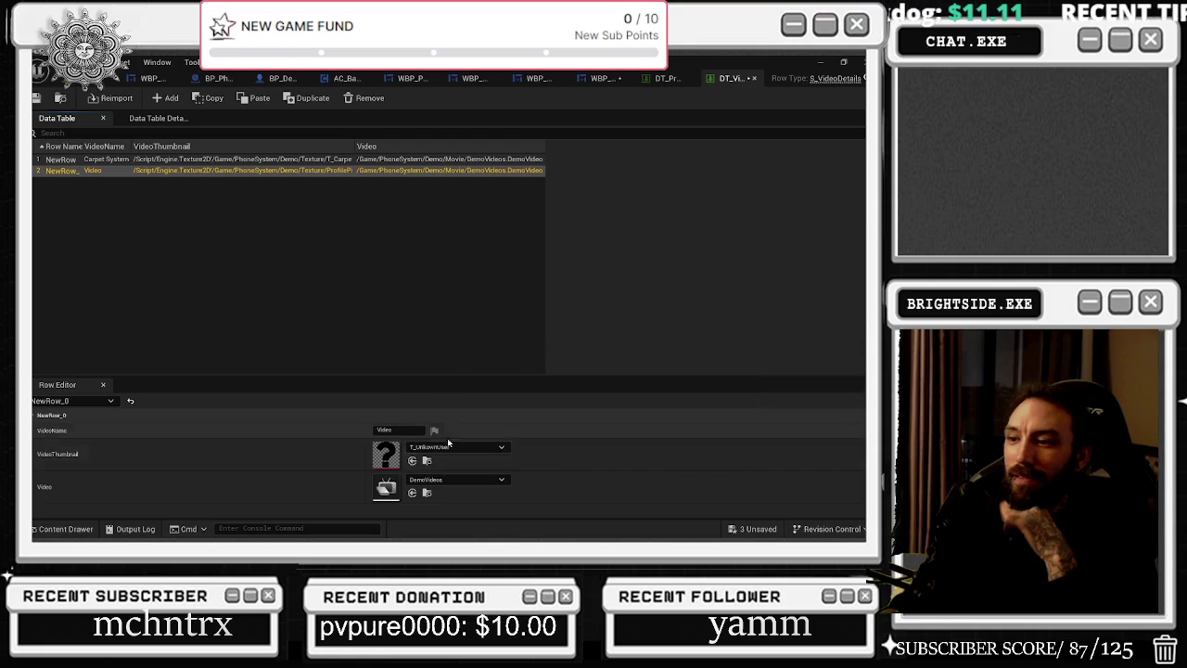
{"action": "left_click", "coordinate": [148, 161]}
{"action": "key", "text": "ctrl+s"}
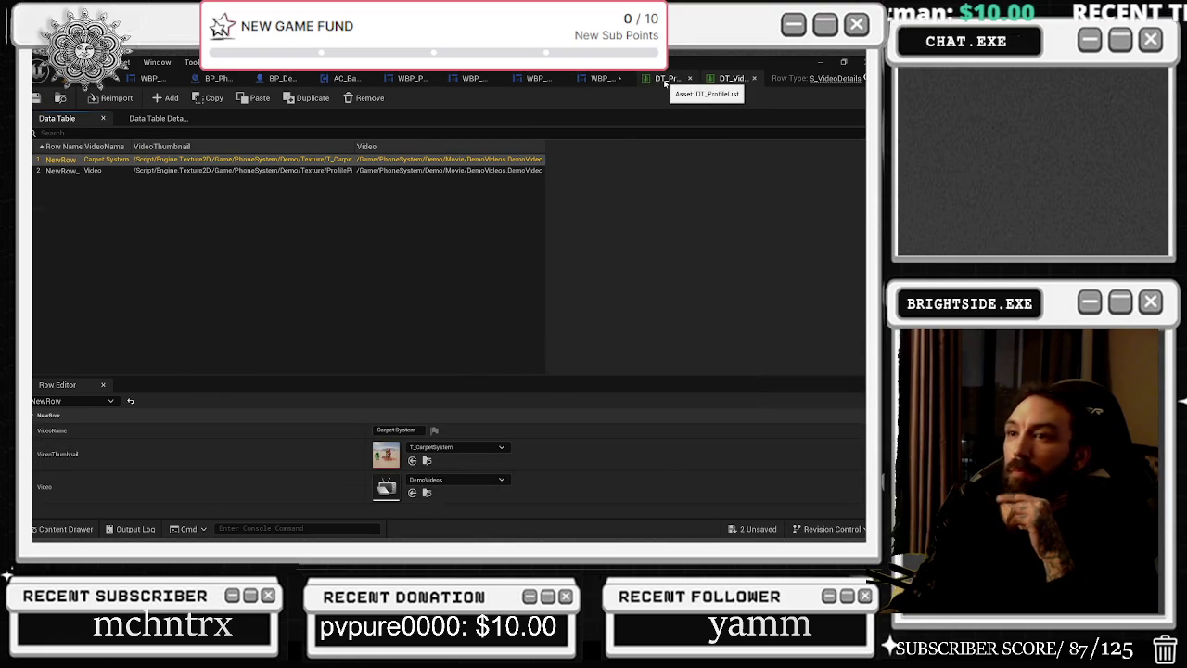
{"action": "left_click", "coordinate": [662, 82]}
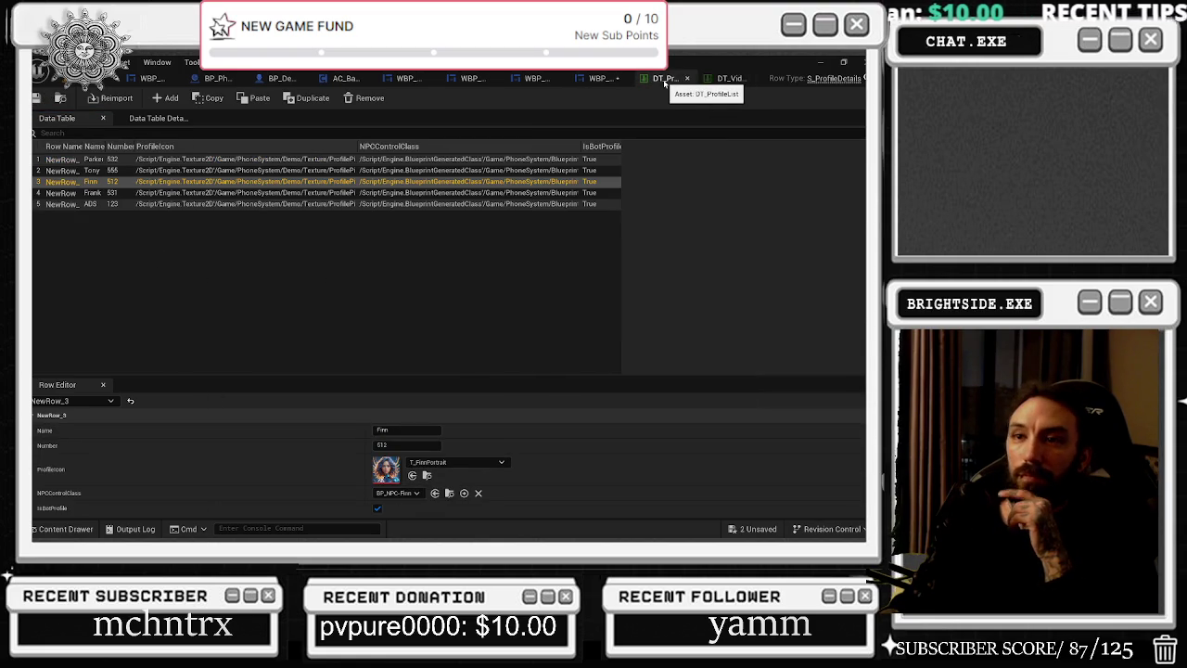
Save WBP_AppIcon and the unsaved phone component, then start Play in the level editor.
{"action": "left_click", "coordinate": [603, 79]}
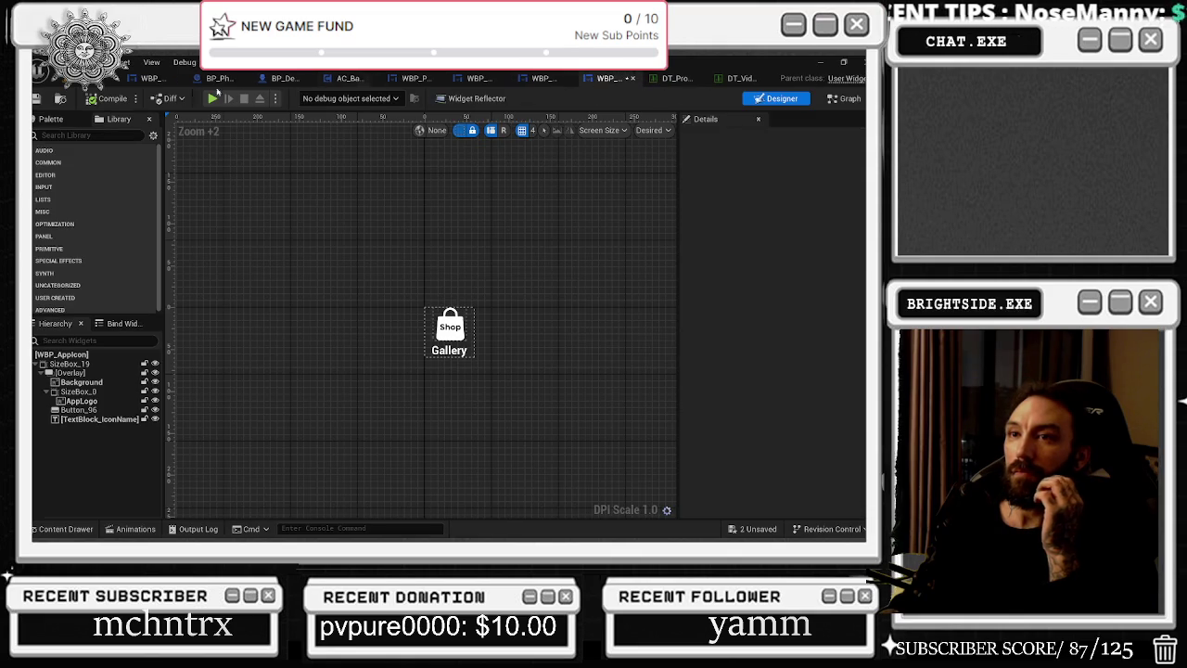
{"action": "left_click", "coordinate": [35, 98]}
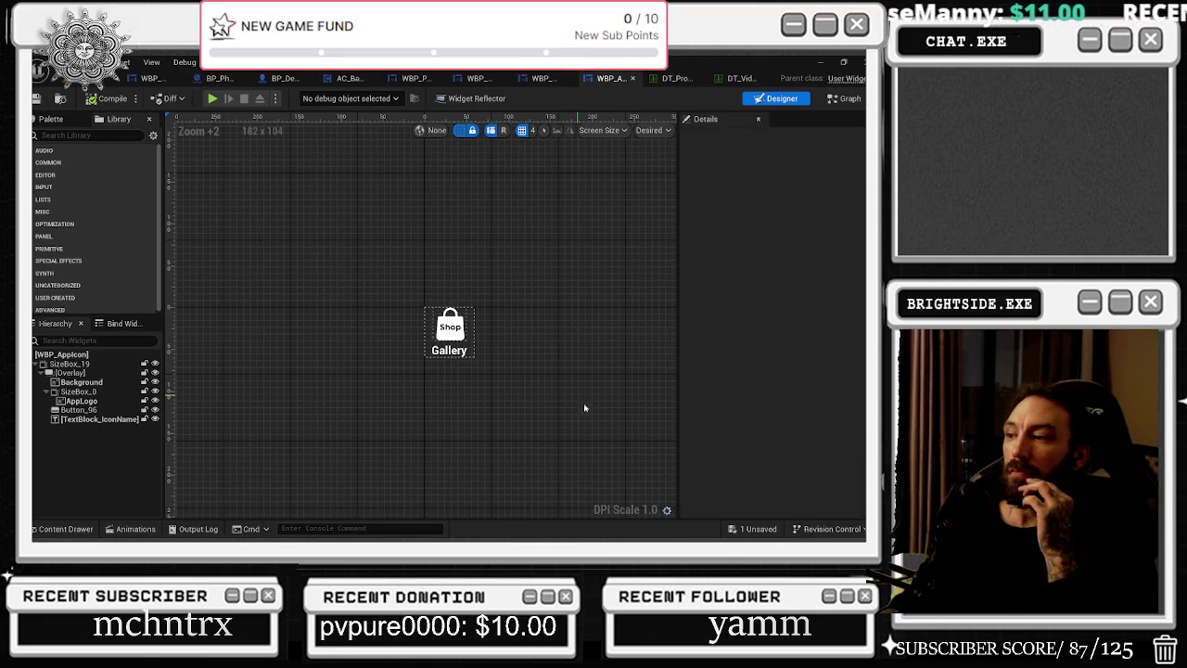
{"action": "left_click", "coordinate": [755, 529]}
{"action": "left_click", "coordinate": [520, 429]}
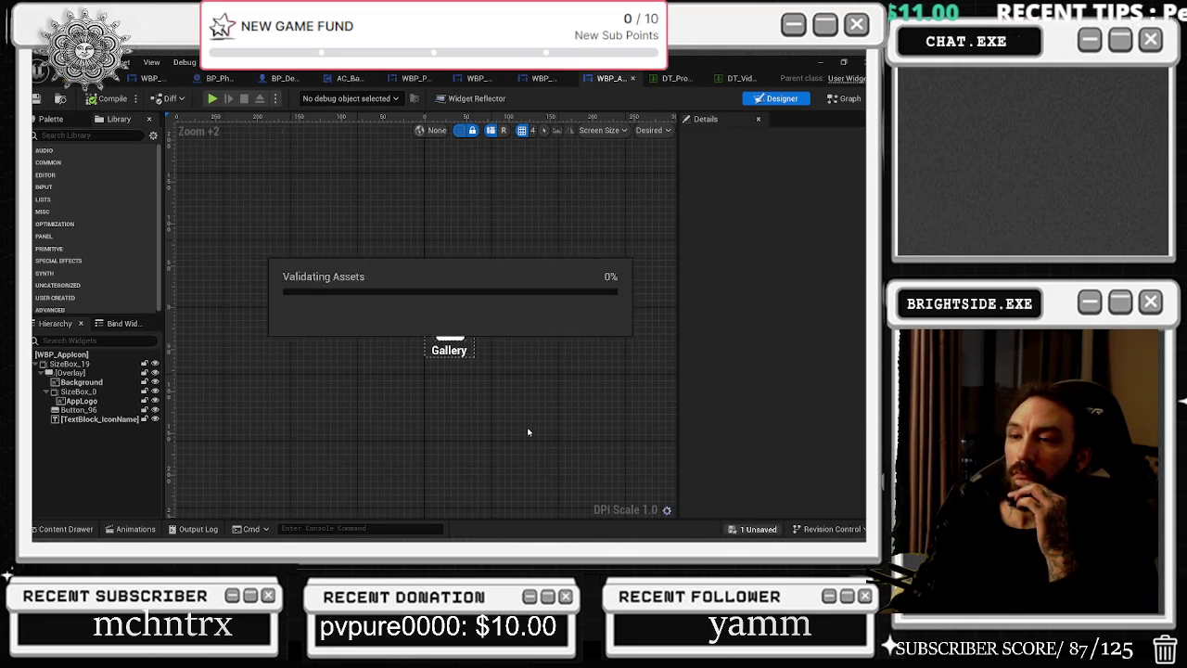
{"action": "key", "text": "ctrl+Tab"}
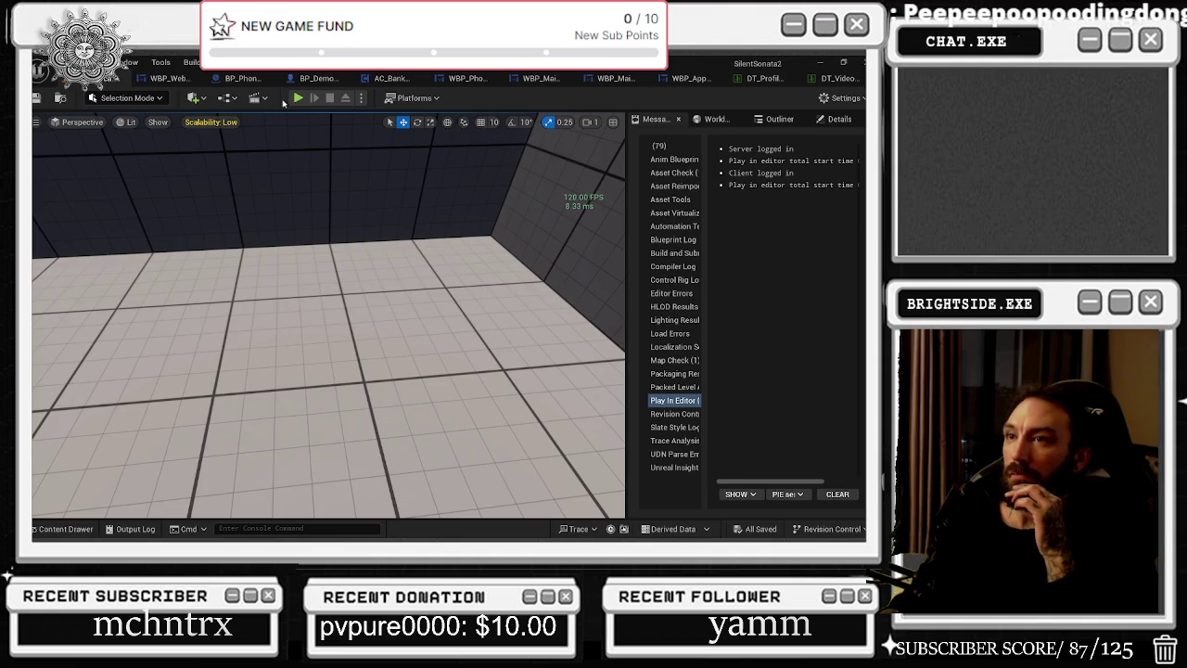
{"action": "left_click", "coordinate": [299, 98]}
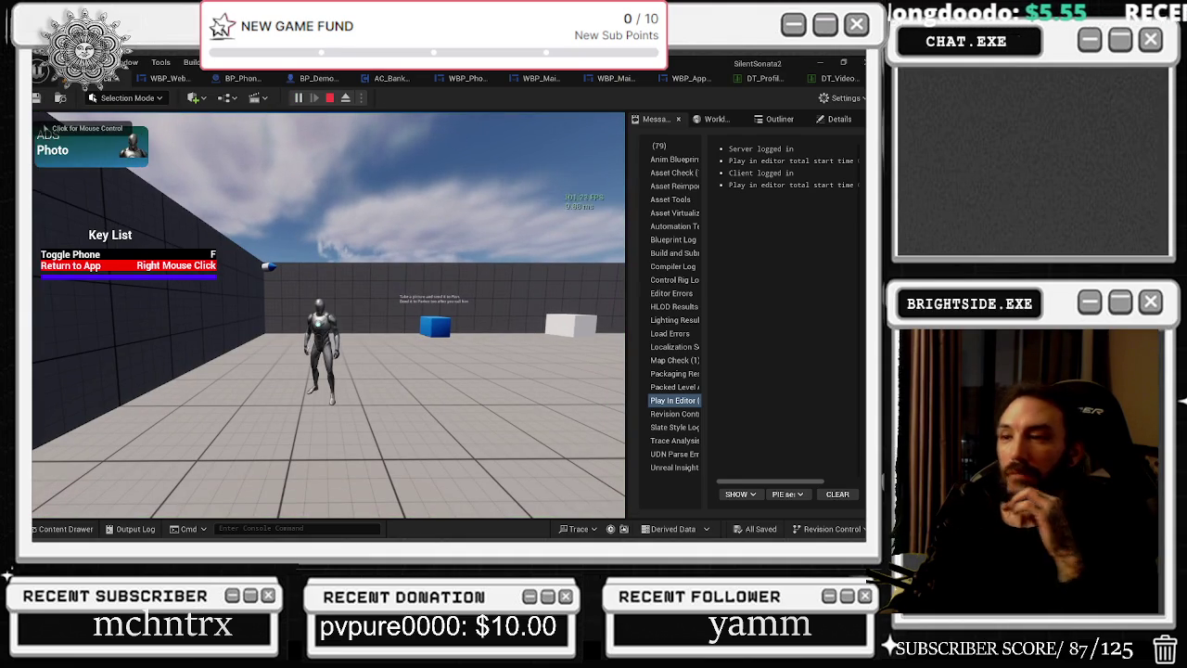
Return to the running game, take out the phone with F, and start a new contact from Contacts.
{"action": "key", "text": "alt+Tab"}
{"action": "left_click", "coordinate": [328, 315]}
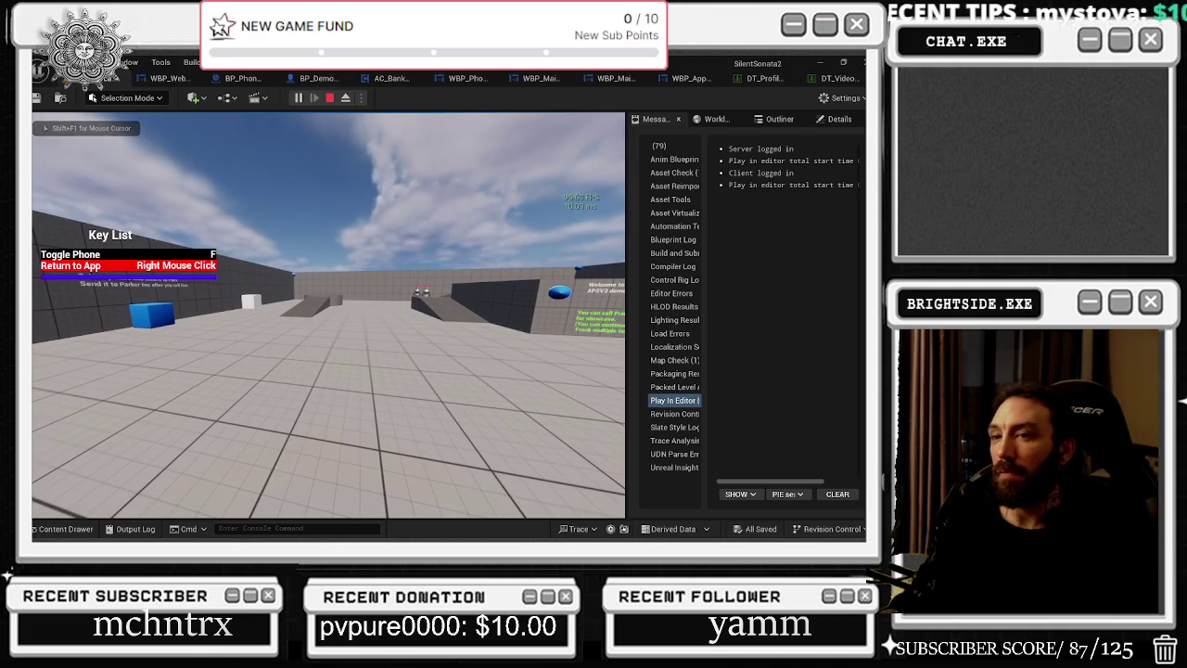
{"action": "key", "text": "f"}
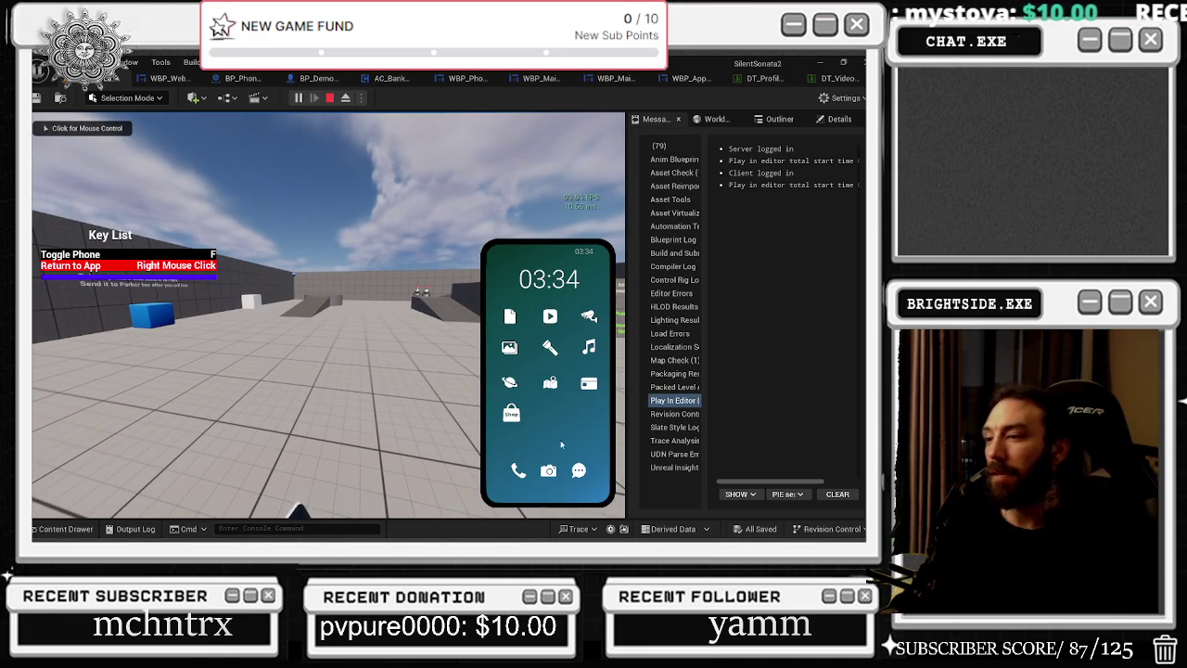
{"action": "left_click", "coordinate": [521, 472]}
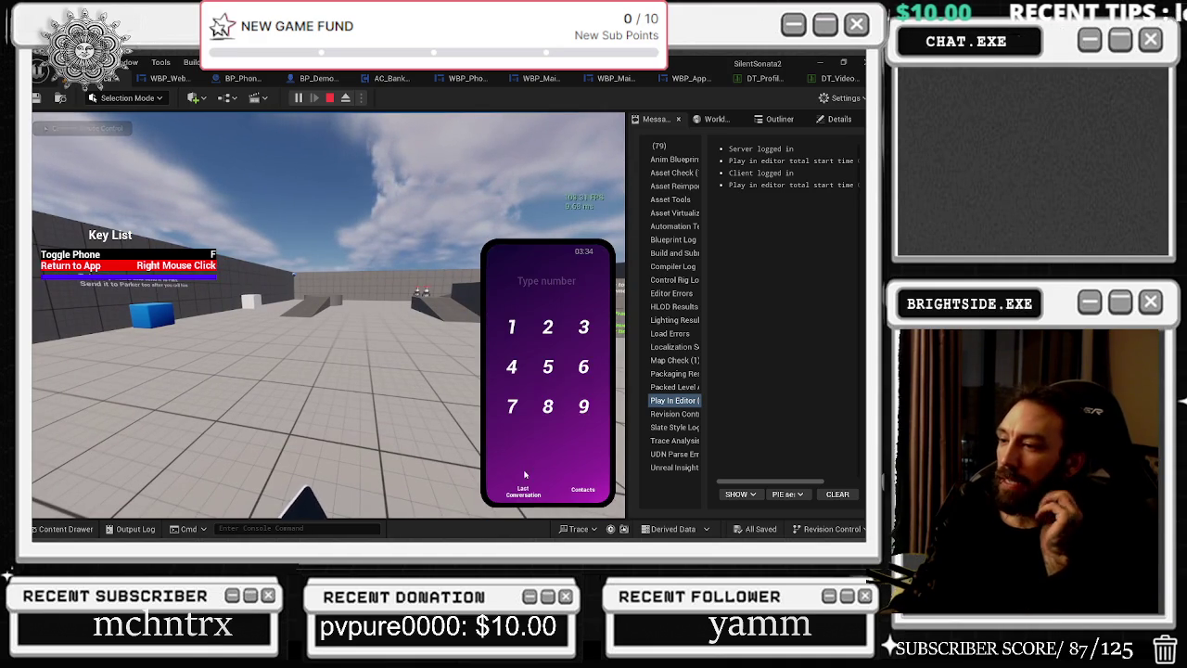
{"action": "left_click", "coordinate": [531, 496]}
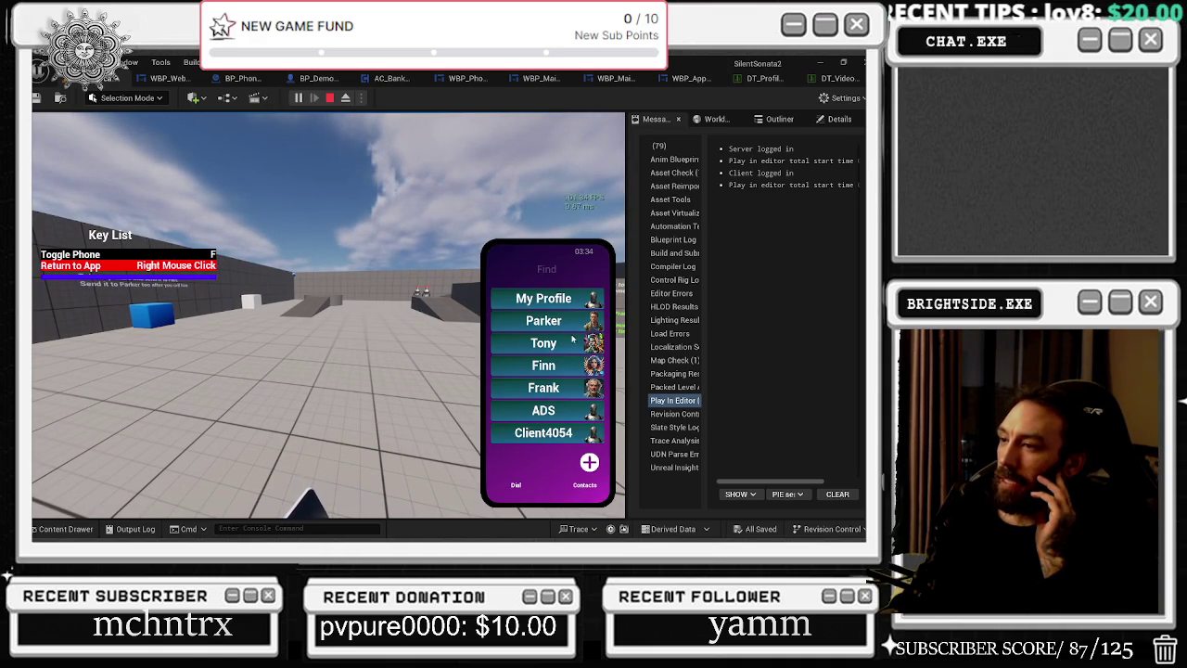
{"action": "left_click", "coordinate": [590, 463]}
Fill in the new contact with the test name 'butt' and the number 1232.
{"action": "left_click", "coordinate": [547, 303]}
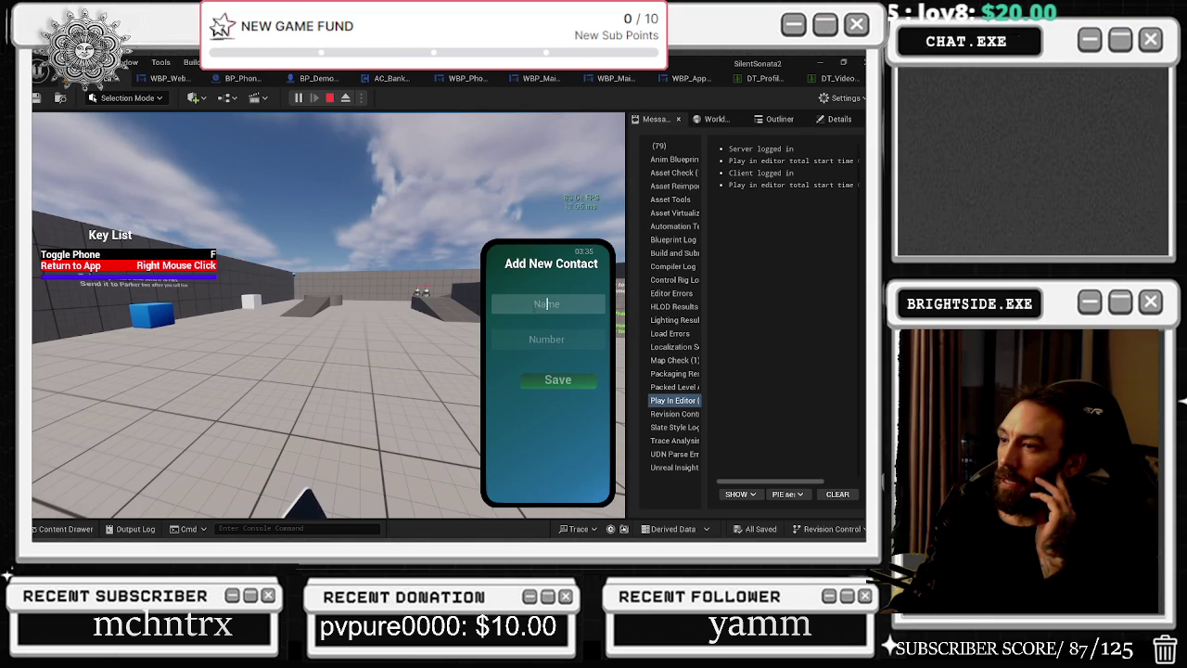
{"action": "right_click", "coordinate": [556, 358]}
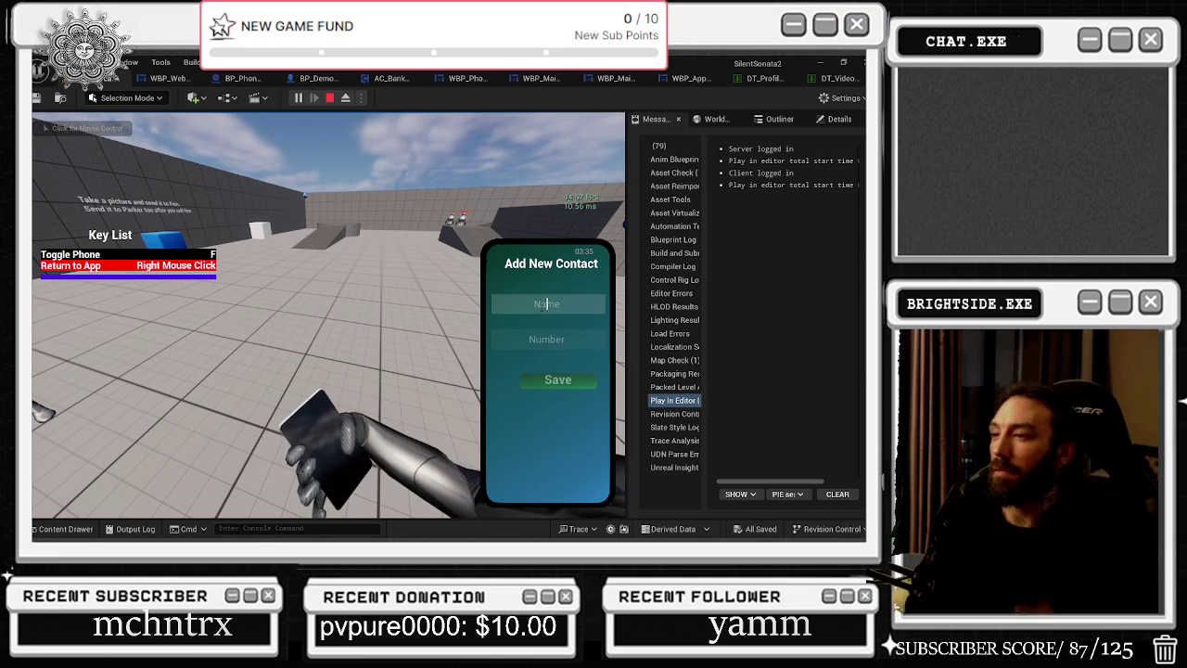
{"action": "type", "text": "butt"}
{"action": "key", "text": "Tab"}
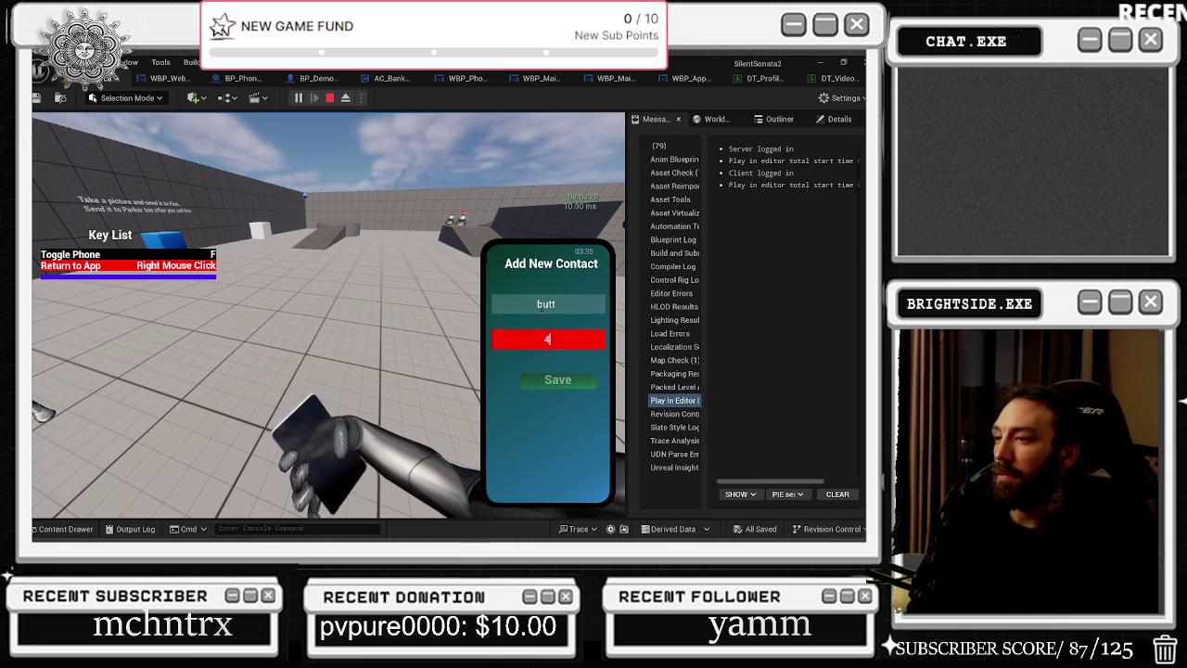
{"action": "type", "text": "555"}
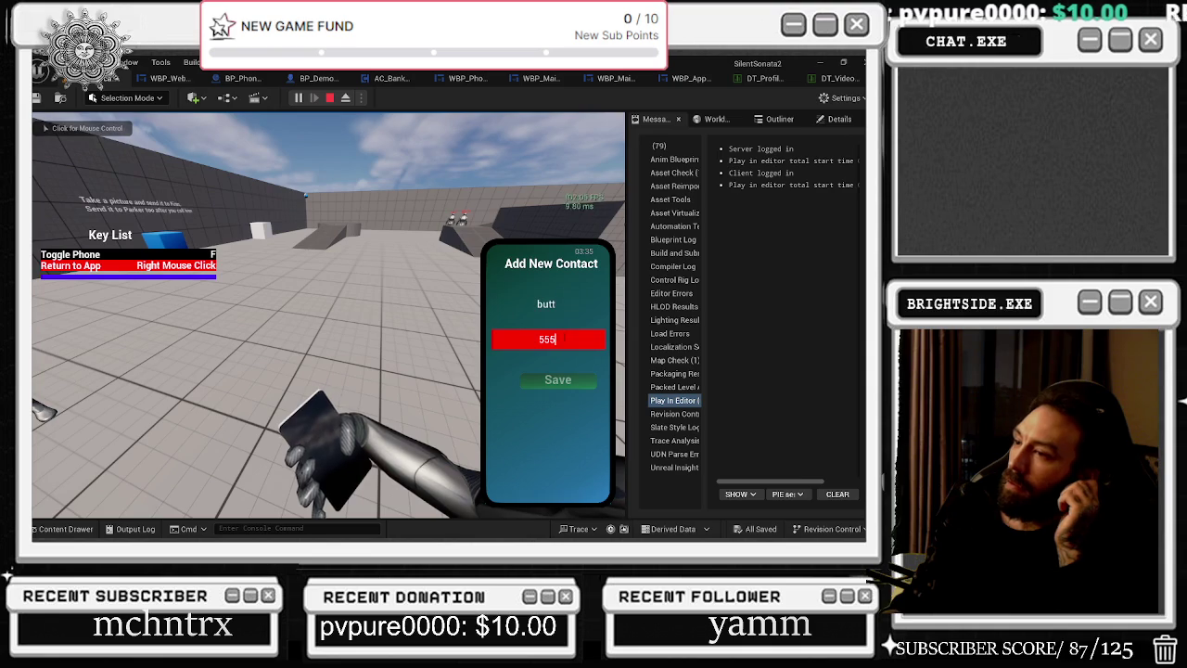
{"action": "left_click_drag", "start_coordinate": [557, 339], "coordinate": [517, 334]}
{"action": "type", "text": "123"}
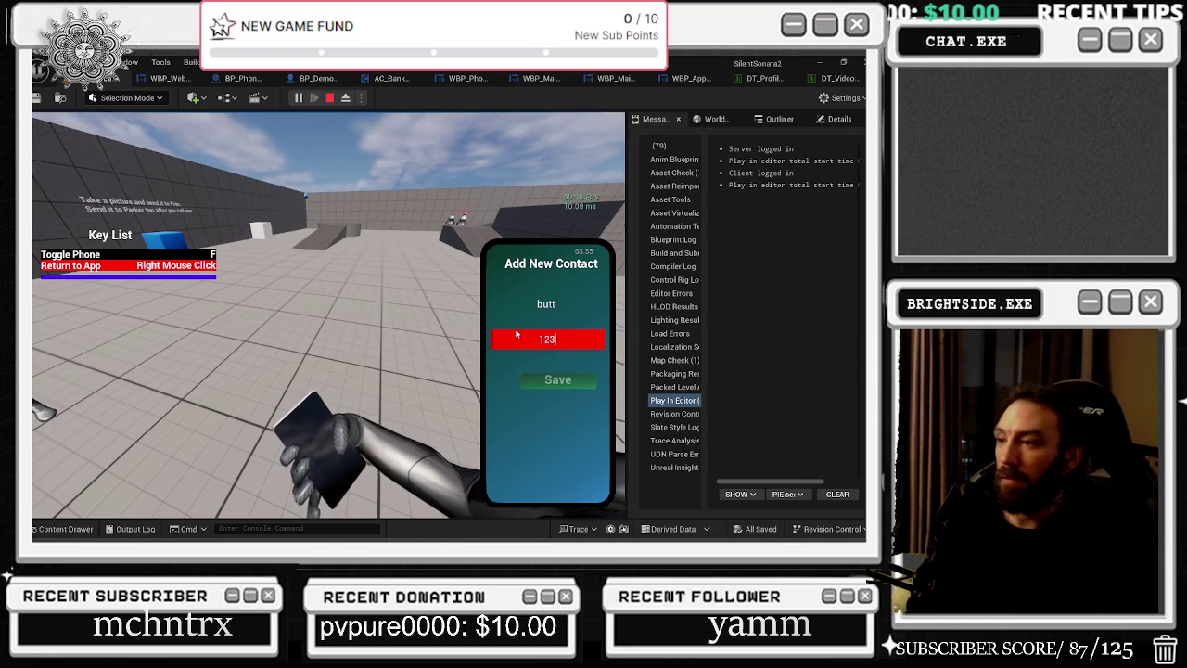
{"action": "key", "text": "BackSpace"}
{"action": "key", "text": "BackSpace"}
{"action": "type", "text": "1"}
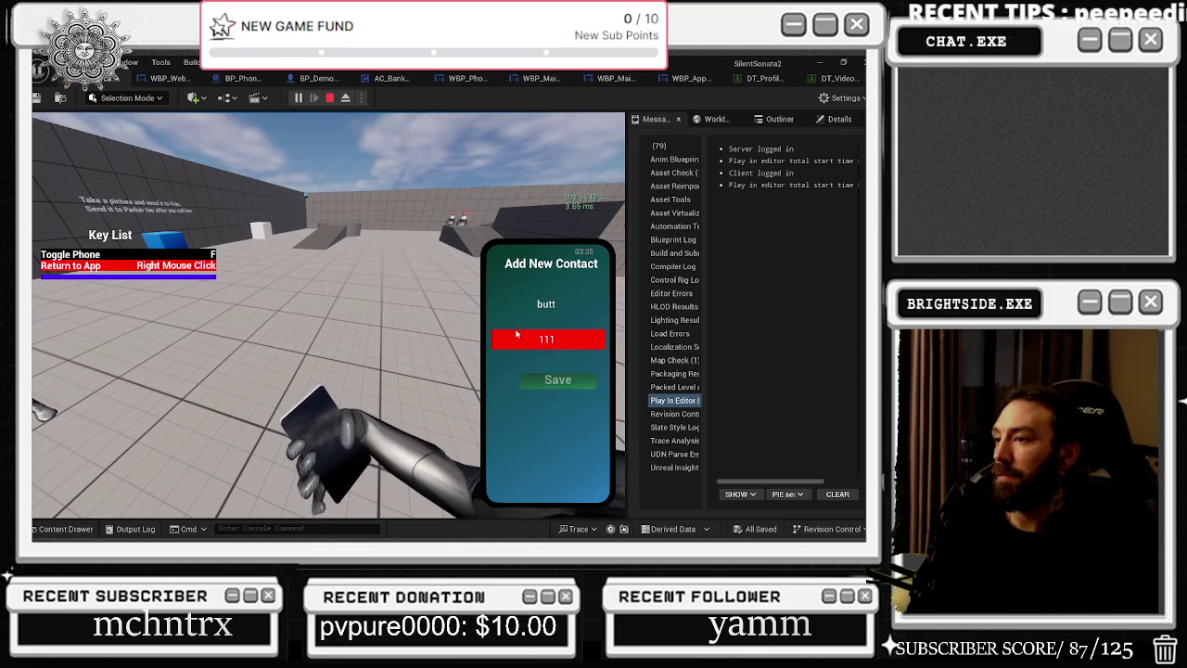
{"action": "key", "text": "BackSpace"}
{"action": "type", "text": "33"}
{"action": "key", "text": "BackSpace"}
{"action": "key", "text": "BackSpace"}
{"action": "key", "text": "BackSpace"}
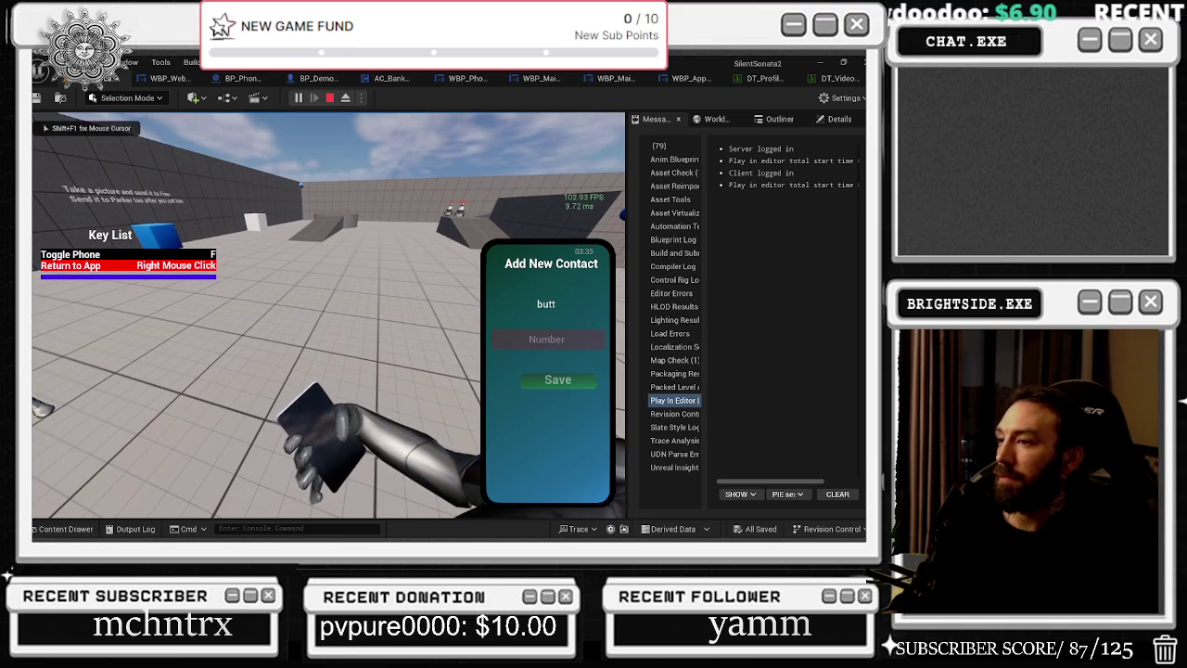
{"action": "type", "text": "1232"}
{"action": "key", "text": "Return"}
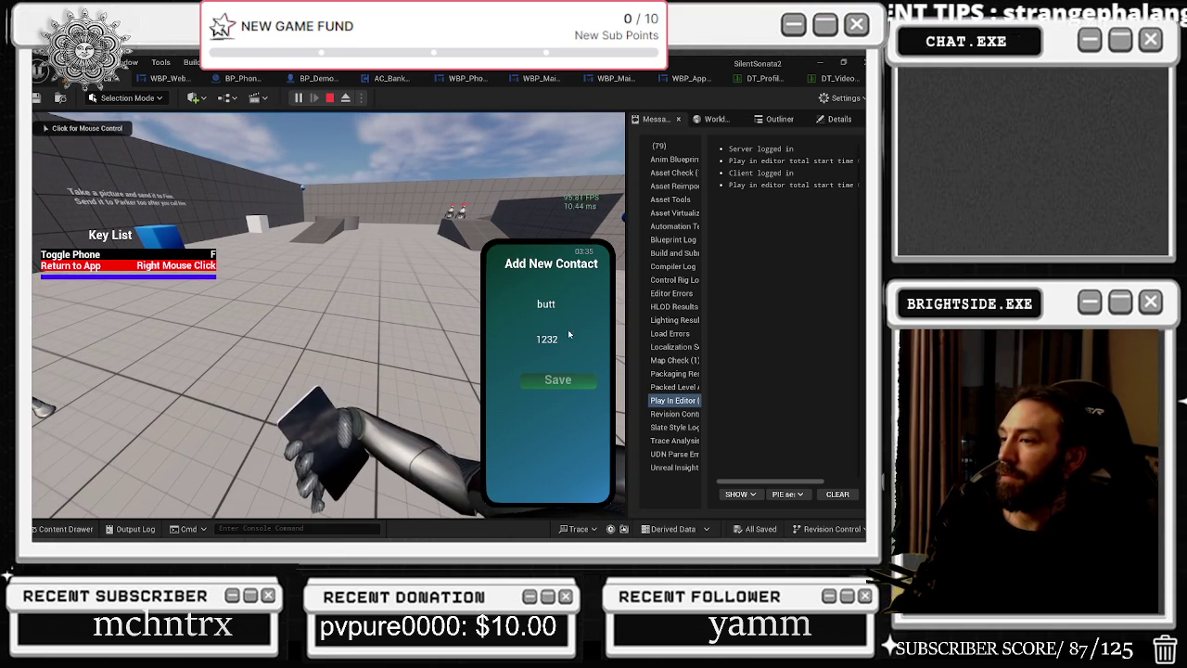
Save the contact, reopen Add New Contact, then back out to the contacts and home screen.
{"action": "left_click", "coordinate": [584, 384]}
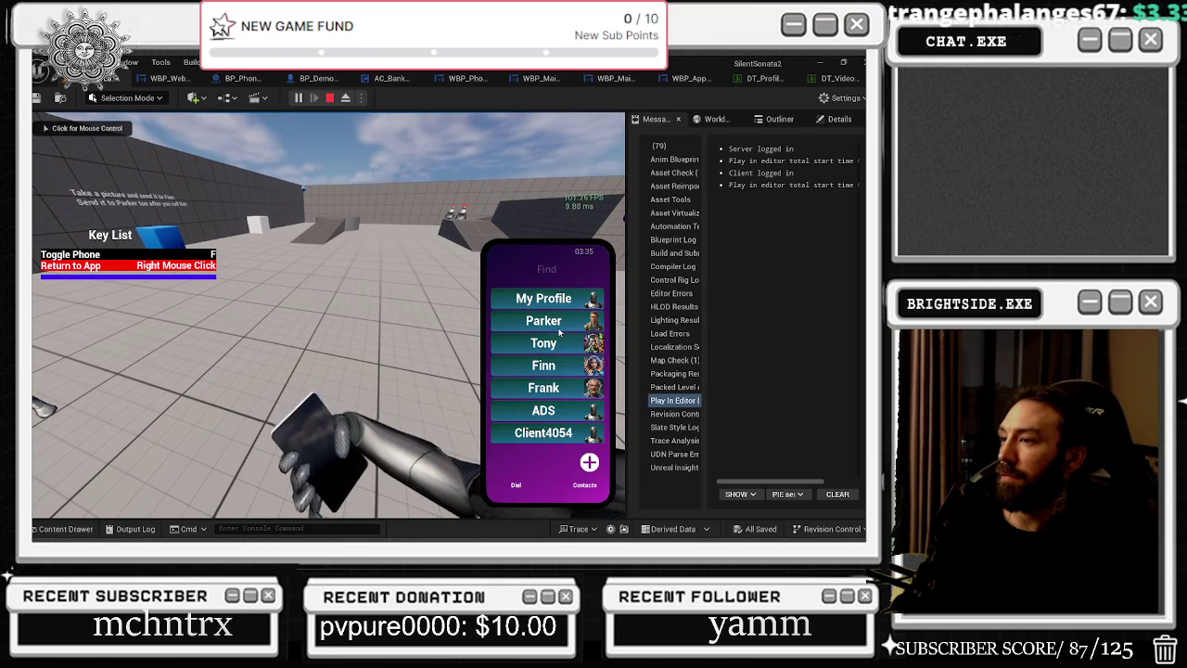
{"action": "left_click", "coordinate": [585, 462]}
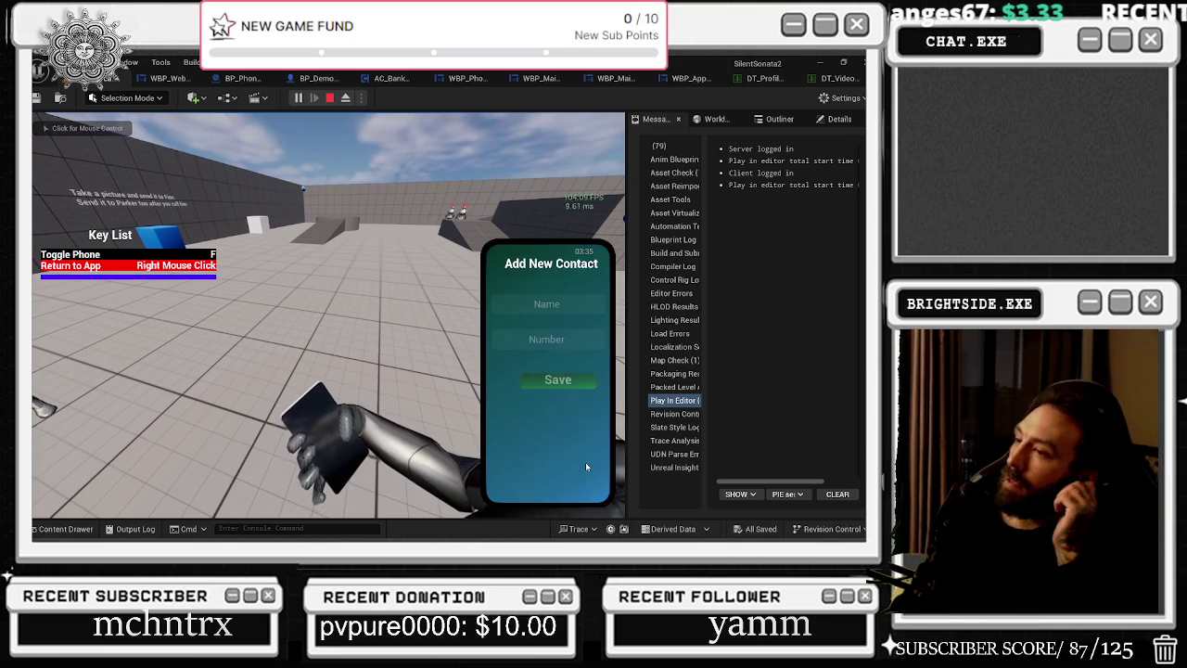
{"action": "right_click", "coordinate": [551, 306]}
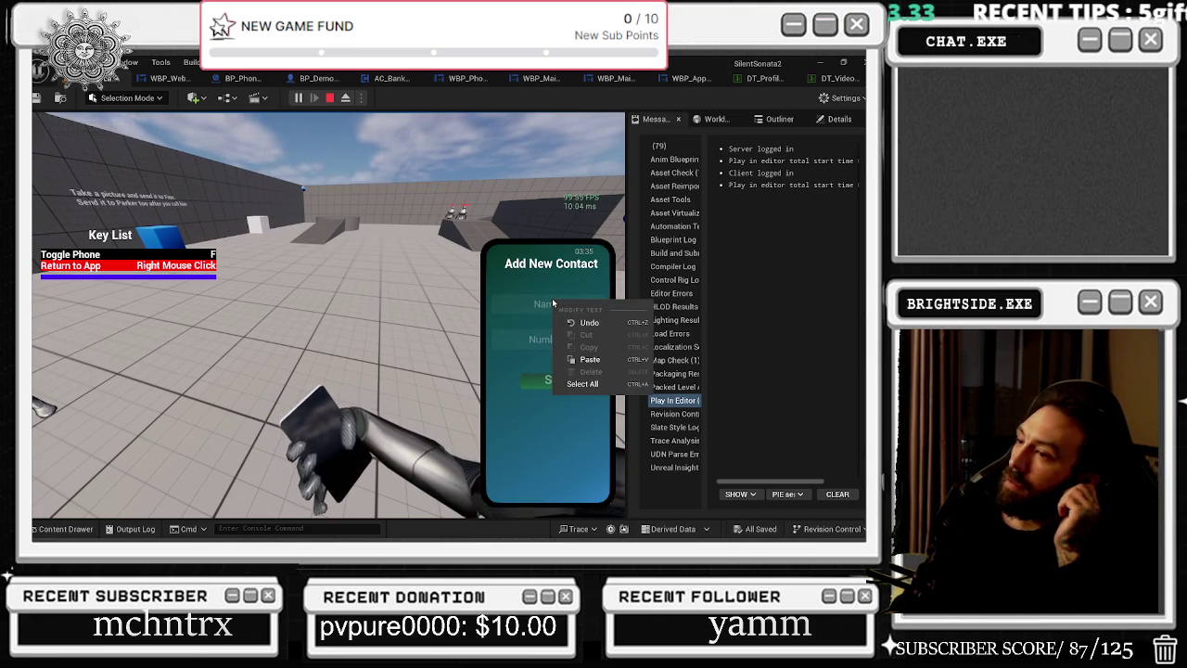
{"action": "left_click", "coordinate": [545, 283]}
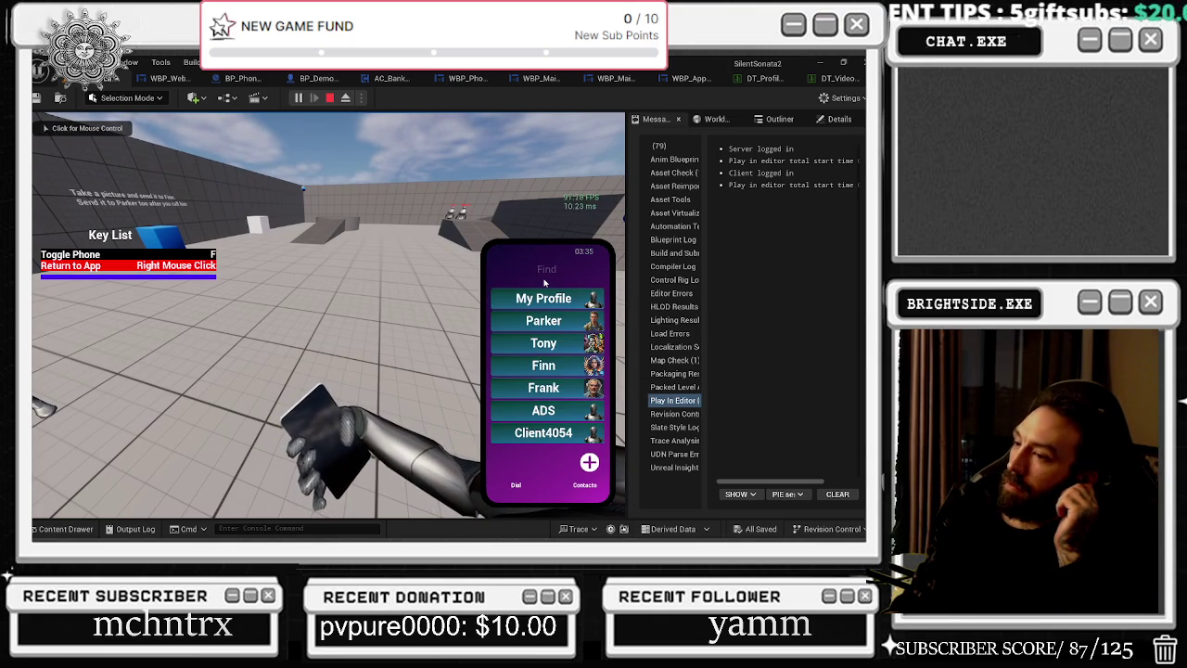
{"action": "right_click", "coordinate": [535, 473]}
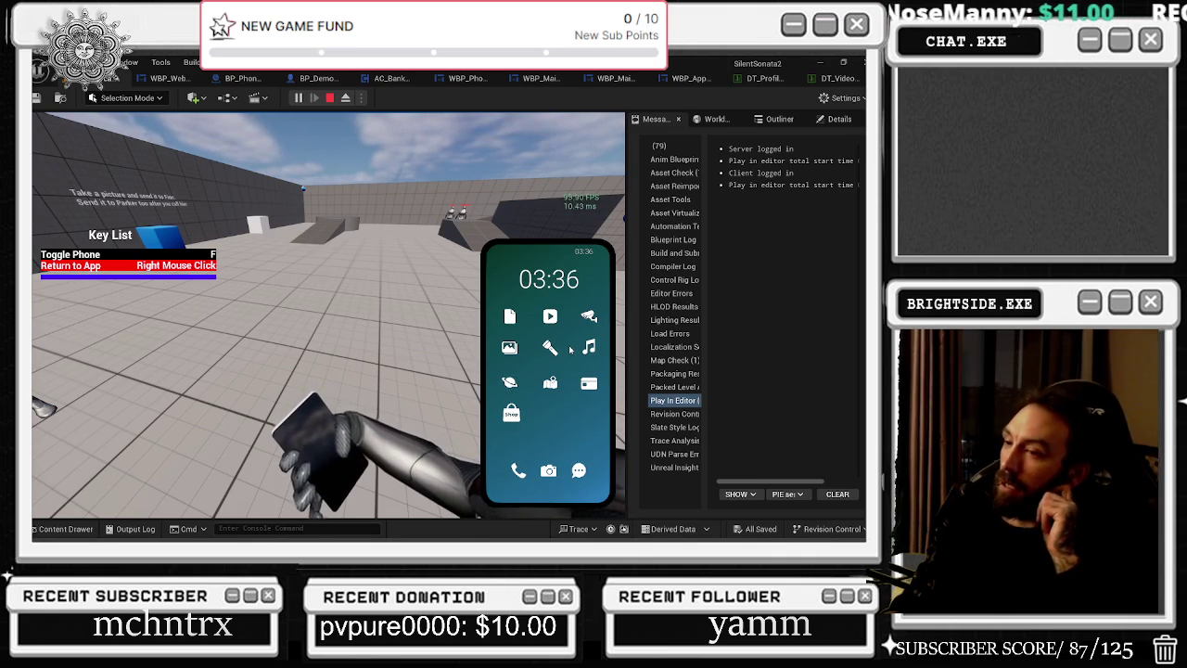
Regain mouse control in the game, try the phone's Messages app, and return home.
{"action": "key", "text": "shift+F1"}
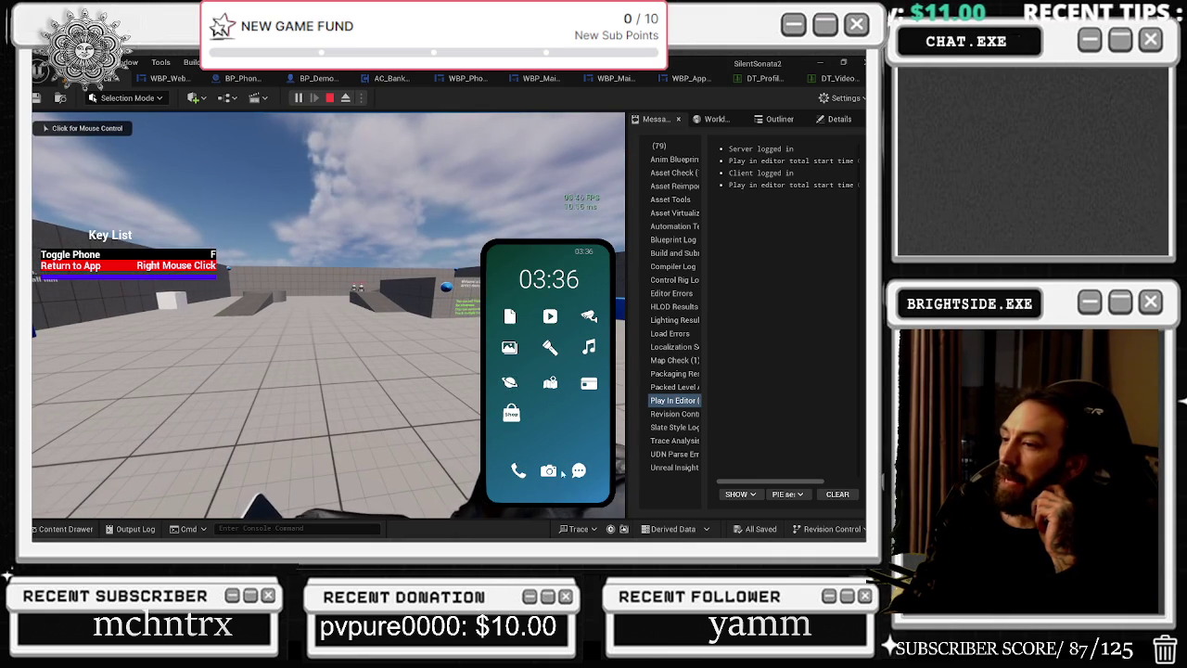
{"action": "left_click", "coordinate": [579, 472]}
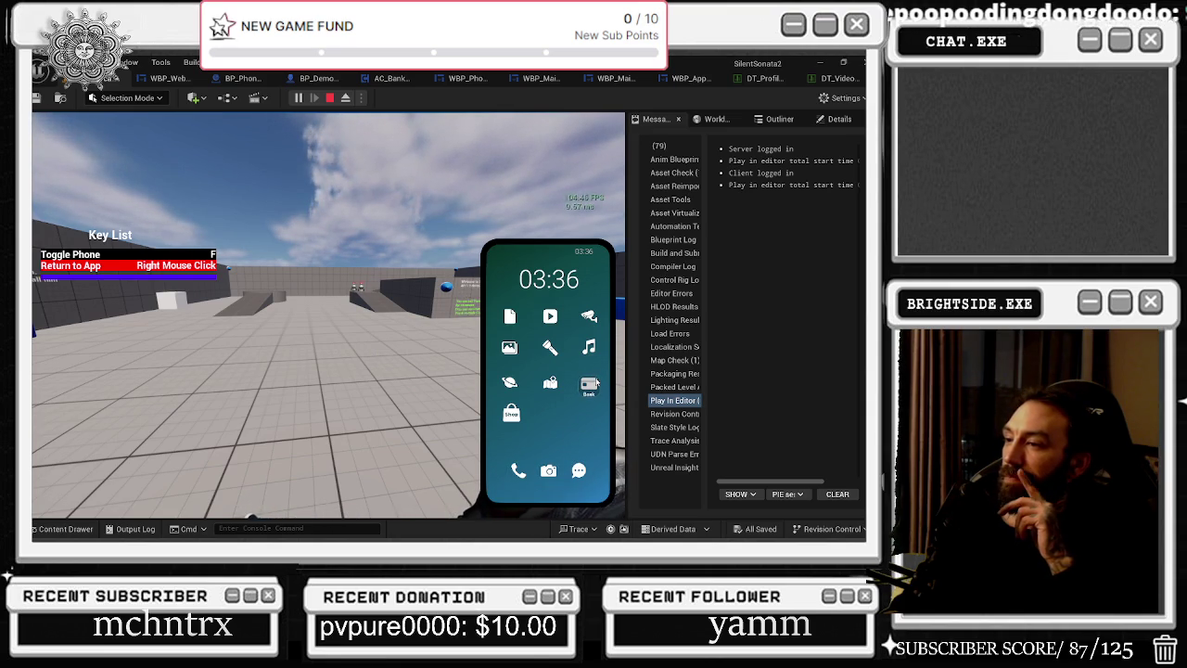
{"action": "left_click", "coordinate": [577, 470]}
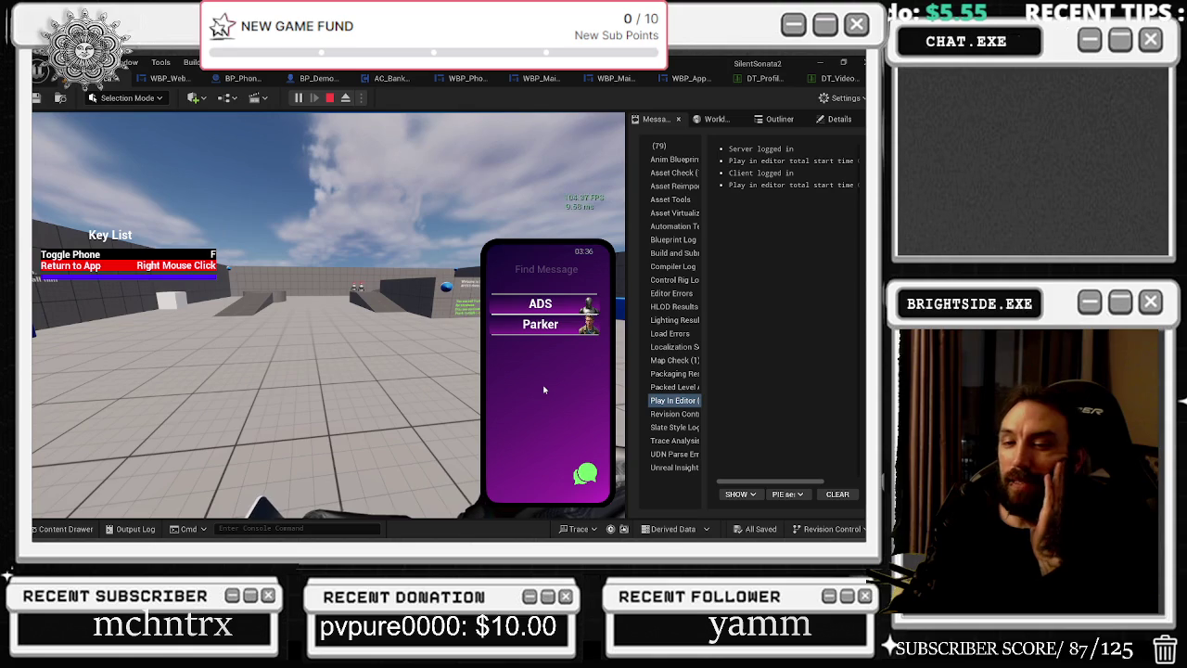
{"action": "right_click", "coordinate": [547, 324]}
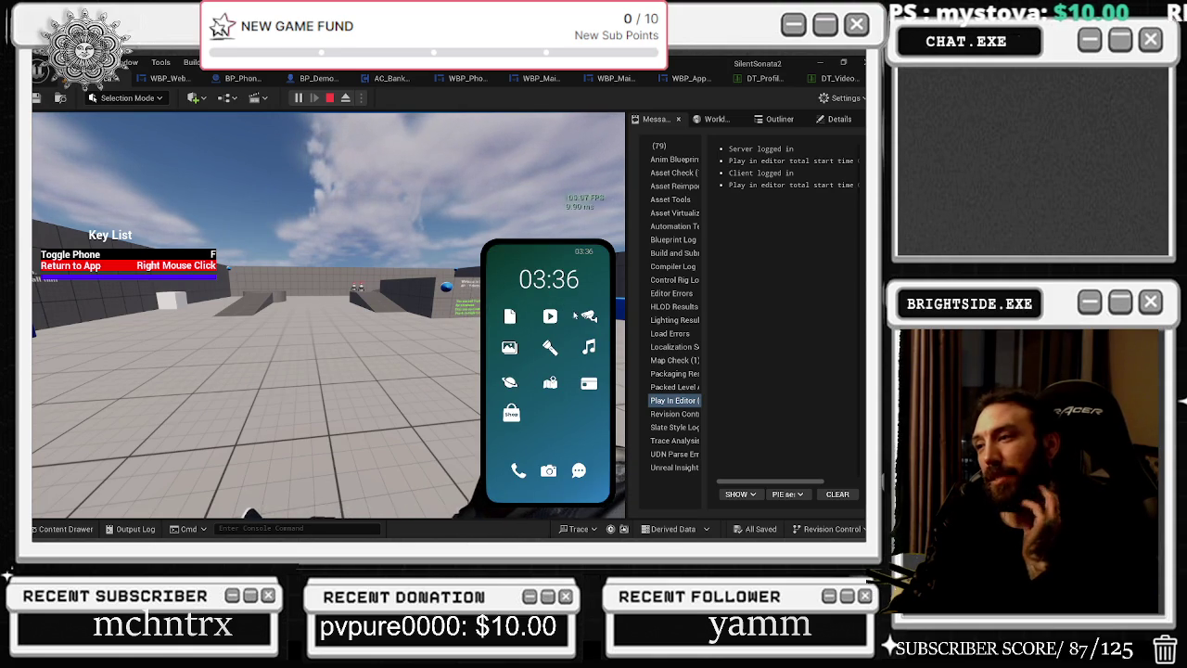
Try the Note app, go back home, and open the Video app.
{"action": "left_click", "coordinate": [509, 318]}
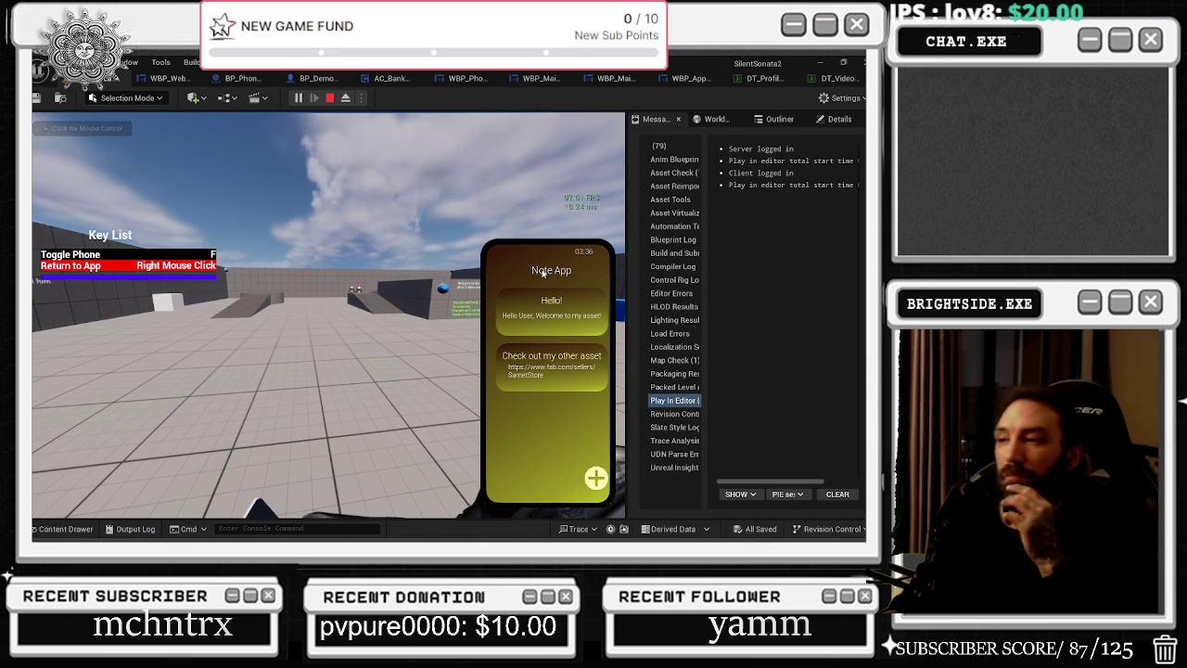
{"action": "right_click", "coordinate": [542, 272]}
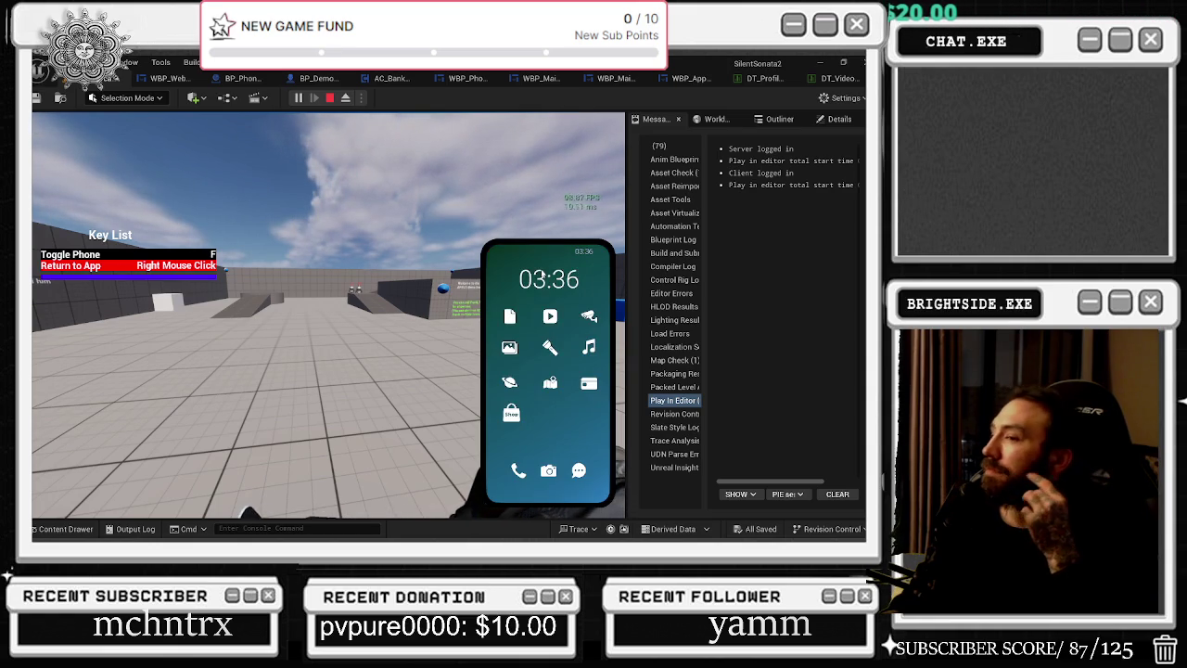
{"action": "left_click", "coordinate": [550, 317]}
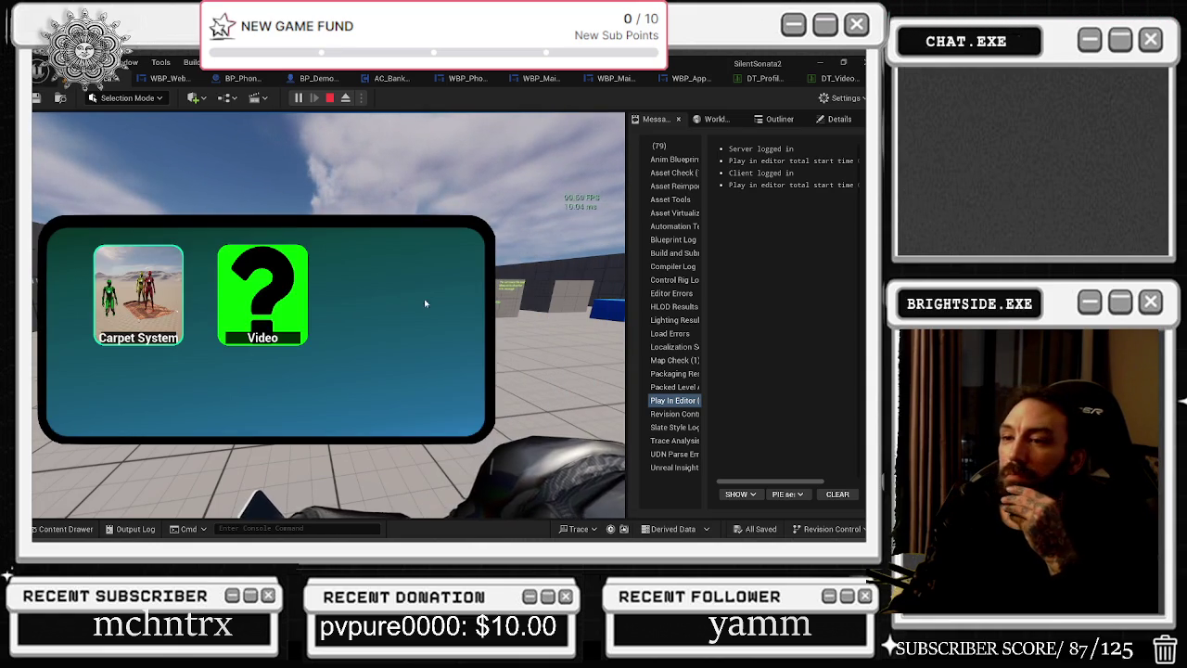
{"action": "left_click", "coordinate": [285, 299]}
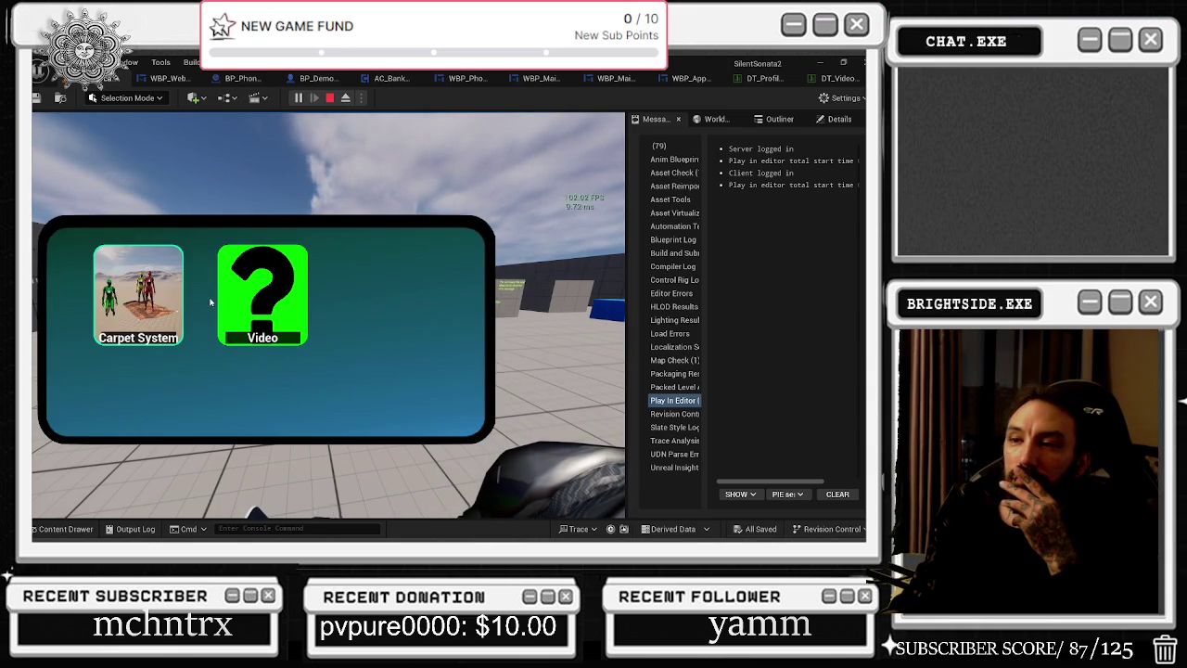
{"action": "left_click", "coordinate": [162, 299]}
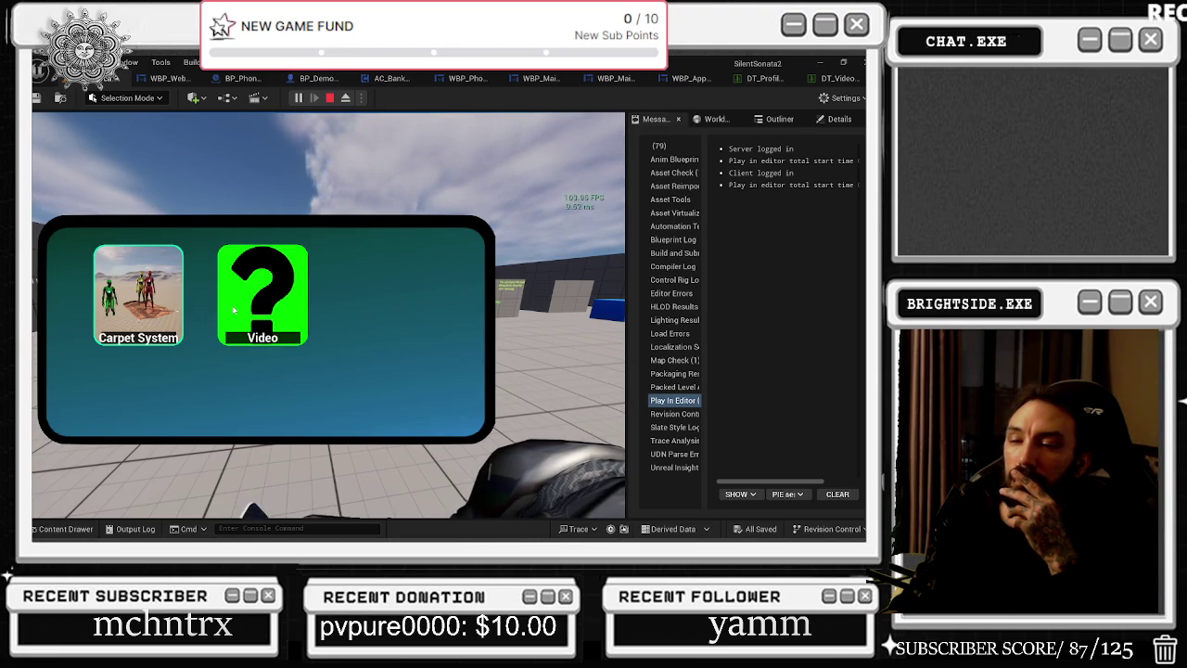
{"action": "left_click", "coordinate": [295, 288]}
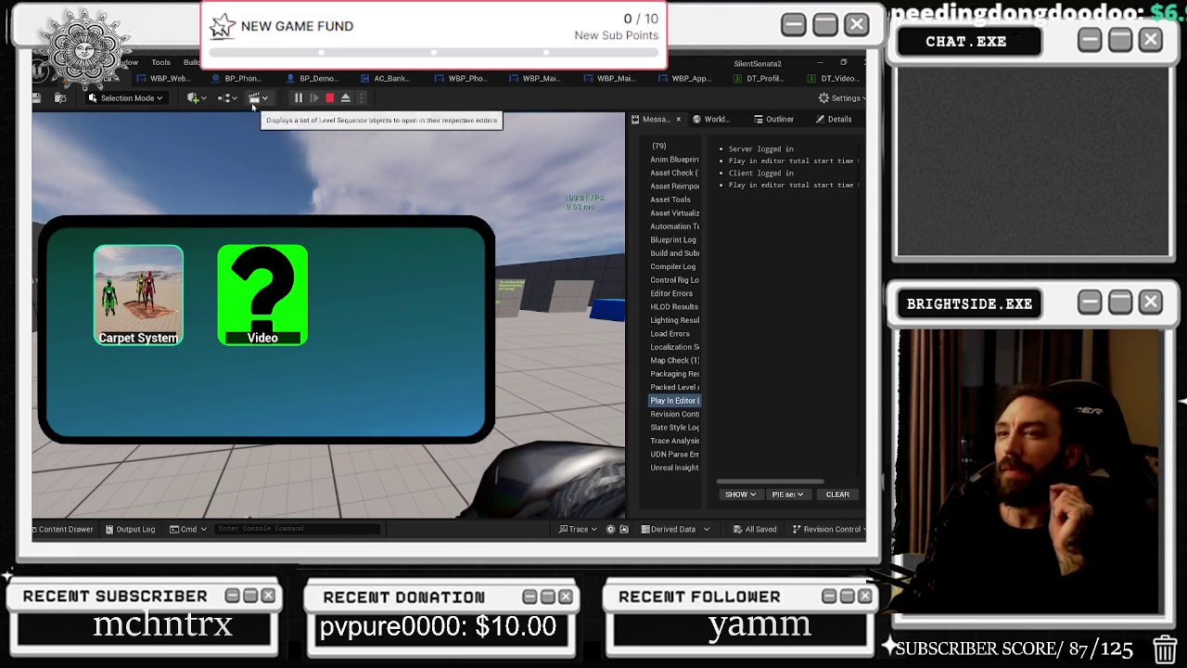
{"action": "left_click", "coordinate": [330, 99]}
Check DT_Profile, then inspect DT_VideoList's Video row, closing its media source picker unchanged.
{"action": "left_click", "coordinate": [769, 80]}
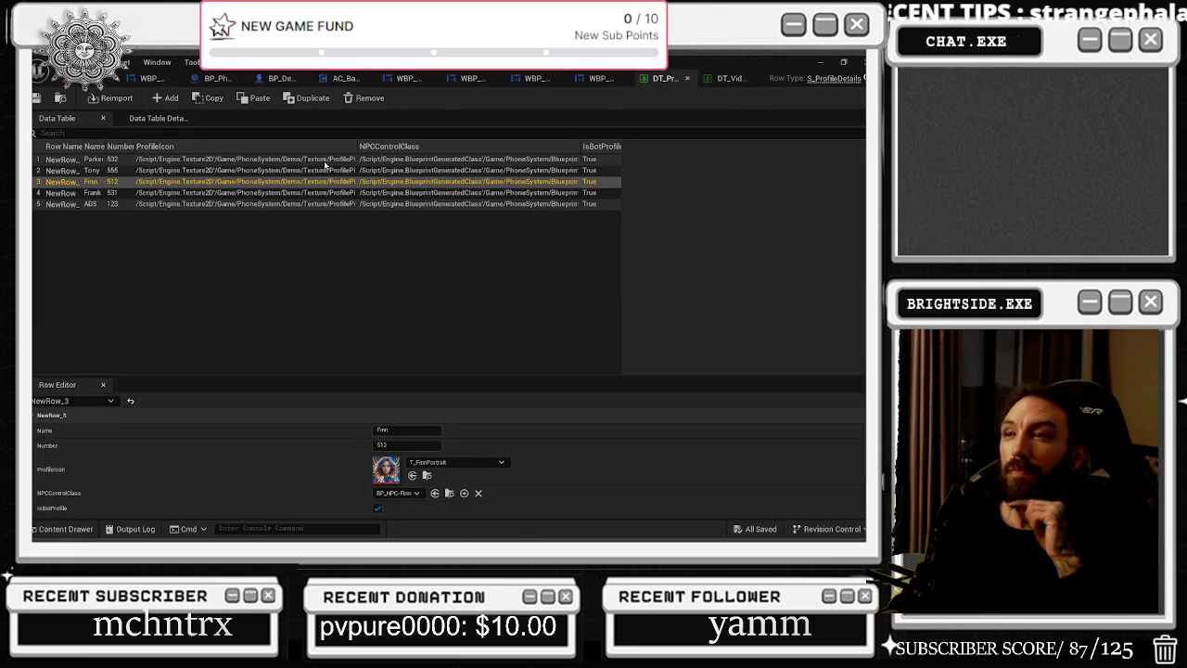
{"action": "left_click", "coordinate": [728, 78]}
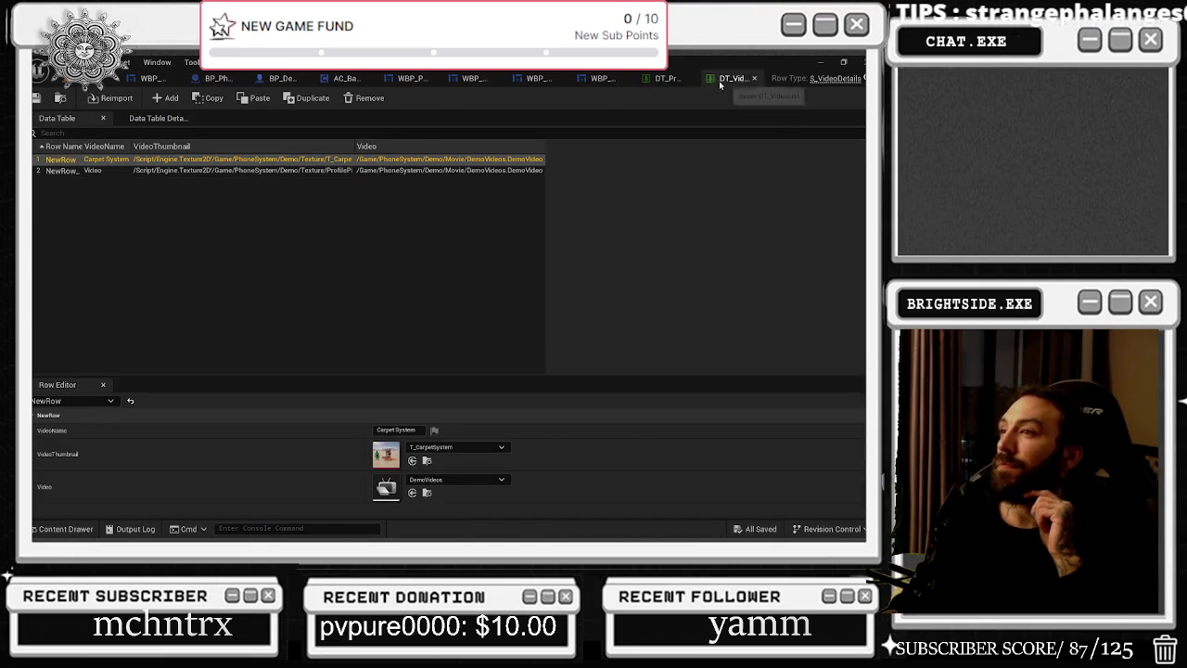
{"action": "left_click", "coordinate": [50, 171]}
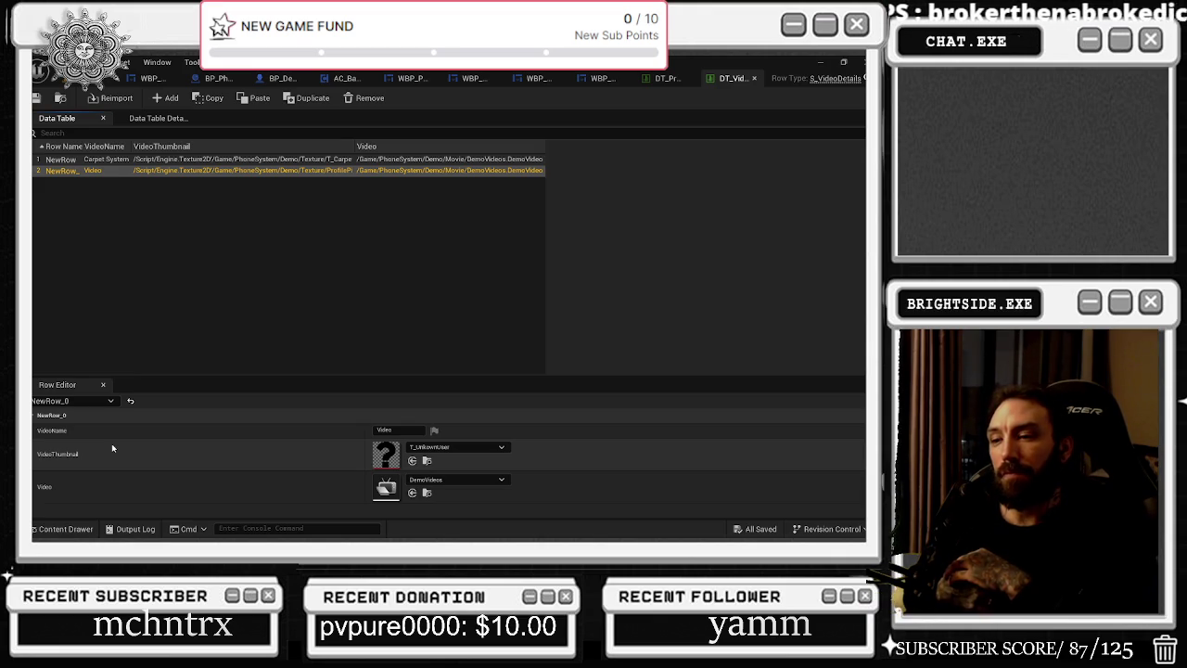
{"action": "left_click", "coordinate": [480, 481]}
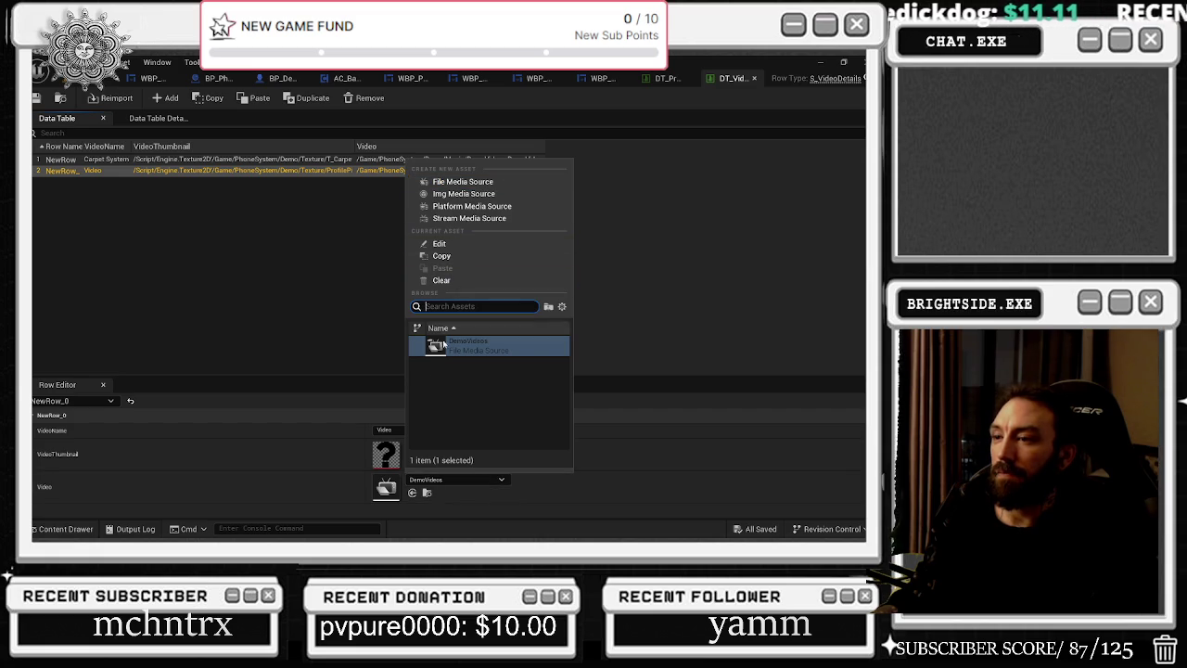
{"action": "left_click", "coordinate": [291, 496]}
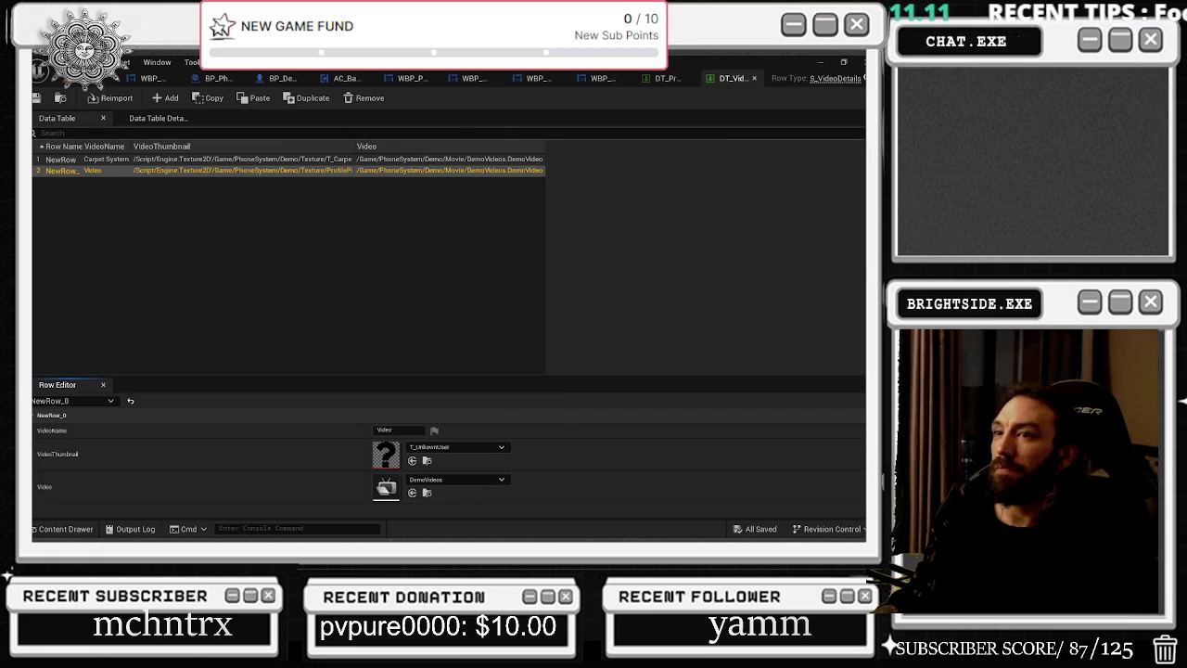
Show DT_VideoList's Data Table Details, with row struct S_VideoDetails.
{"action": "left_click", "coordinate": [156, 119]}
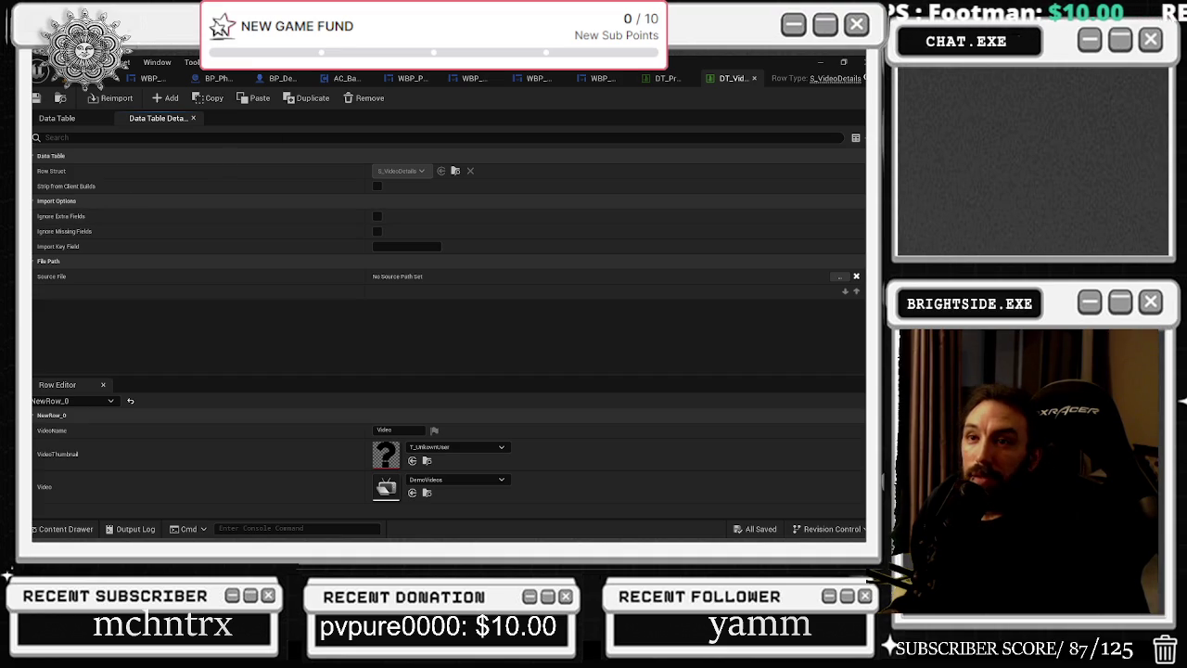
Go back to the level editor and minimize the Unreal Editor window.
{"action": "left_click", "coordinate": [39, 81]}
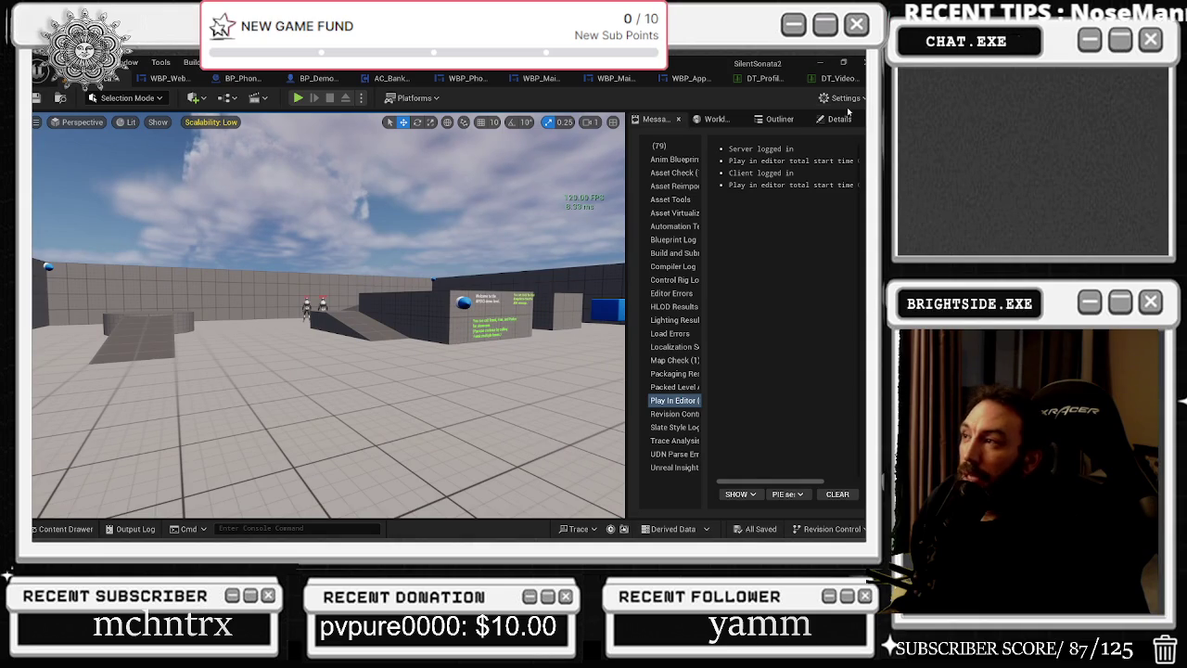
{"action": "left_click", "coordinate": [830, 60]}
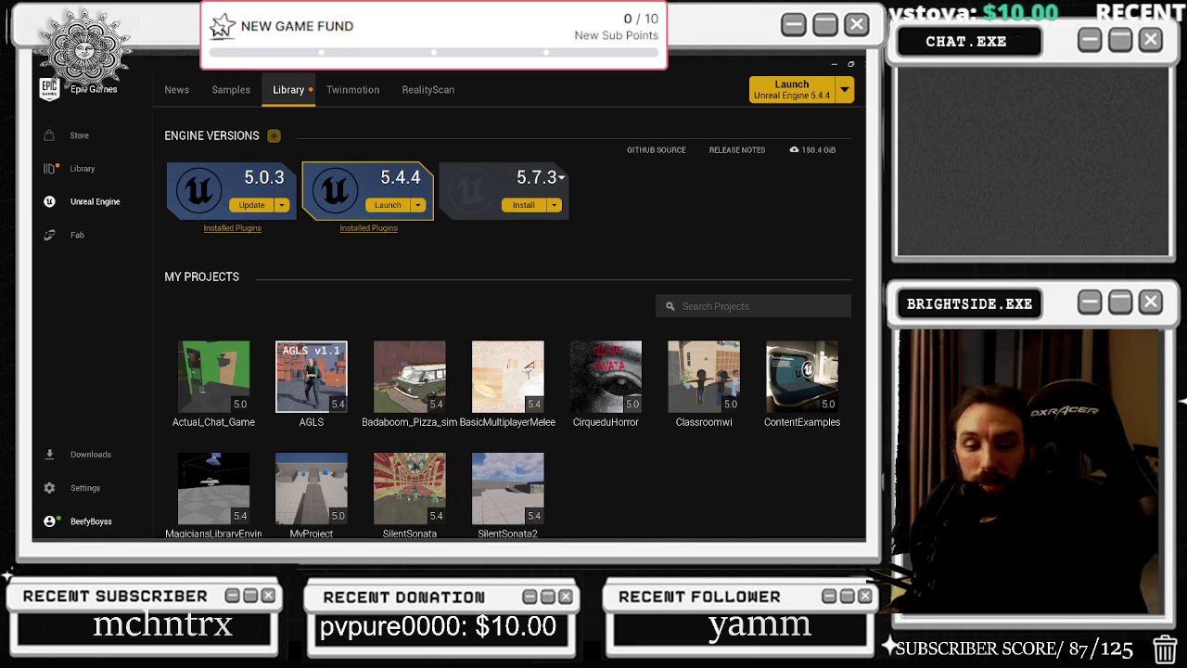
Minimize the YouTube browser window, close the Epic Games Launcher, and bring up the window switcher.
{"action": "left_click", "coordinate": [834, 63]}
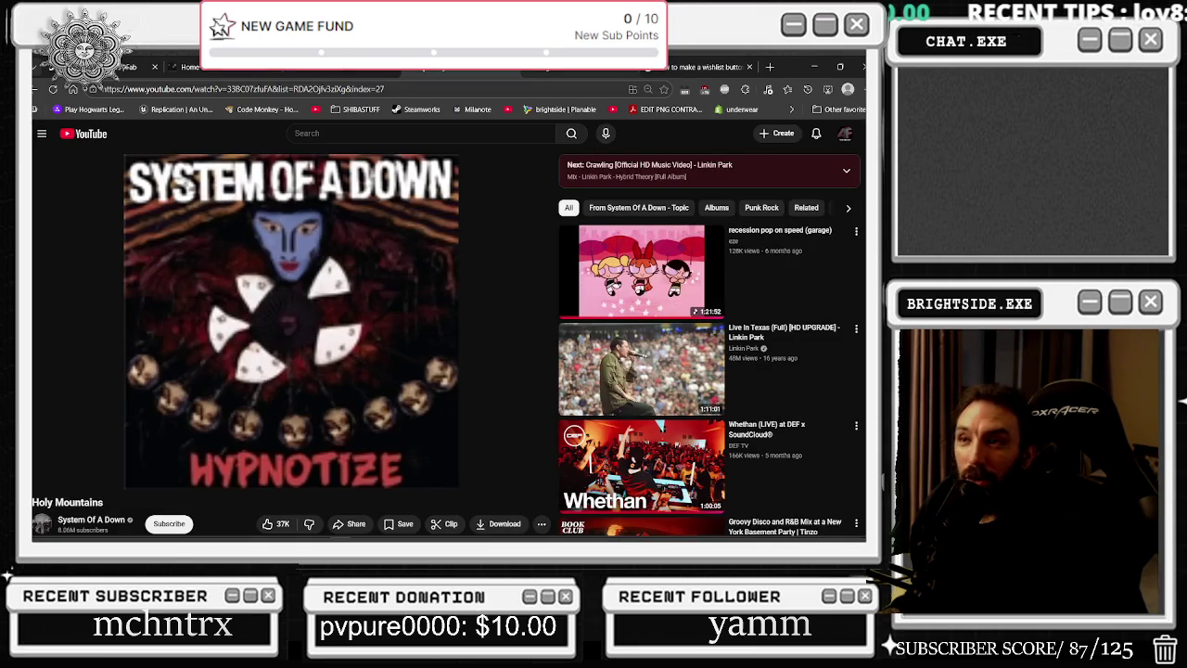
{"action": "left_click", "coordinate": [813, 67]}
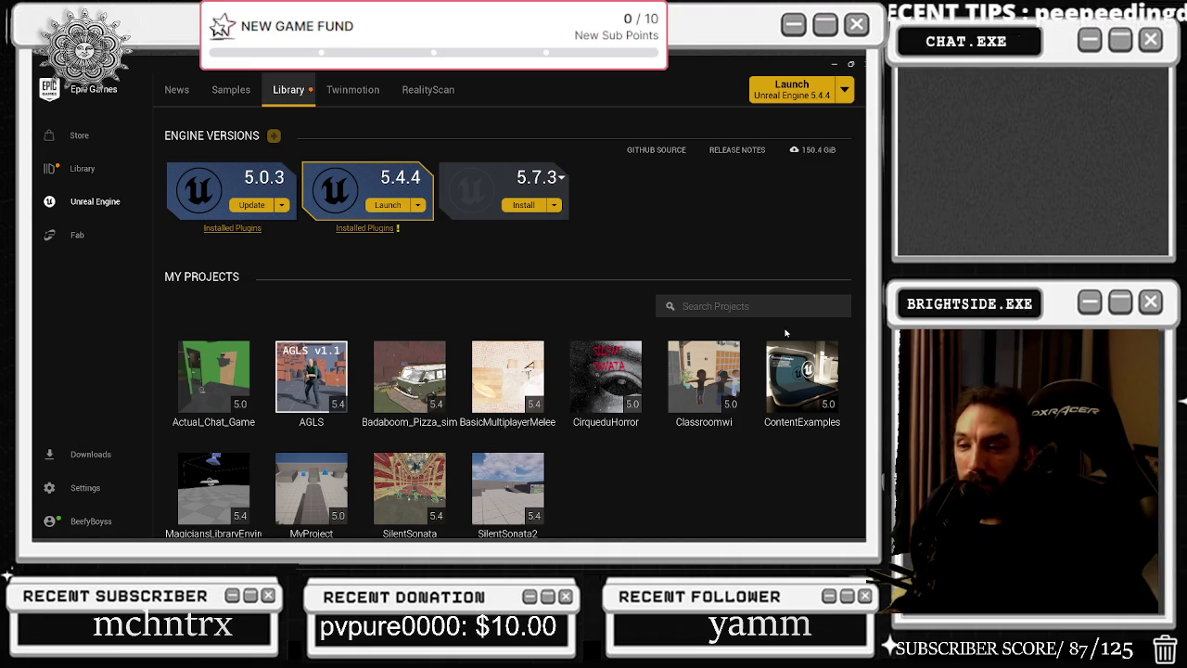
{"action": "left_click", "coordinate": [862, 65]}
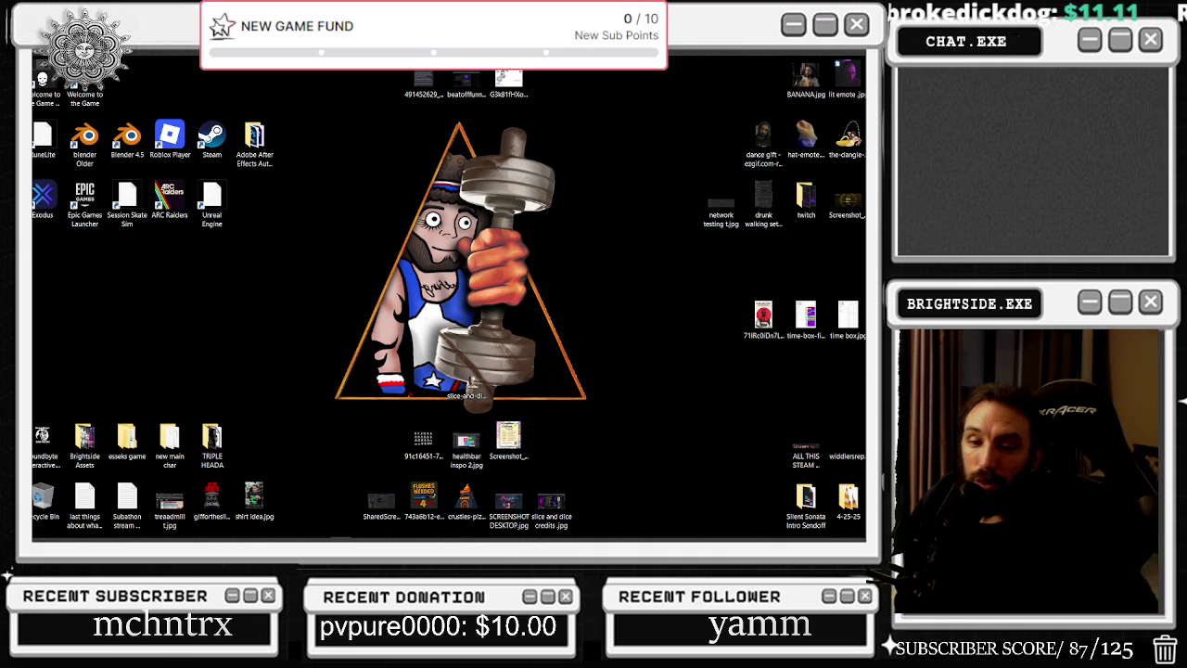
{"action": "key", "text": "alt+Tab"}
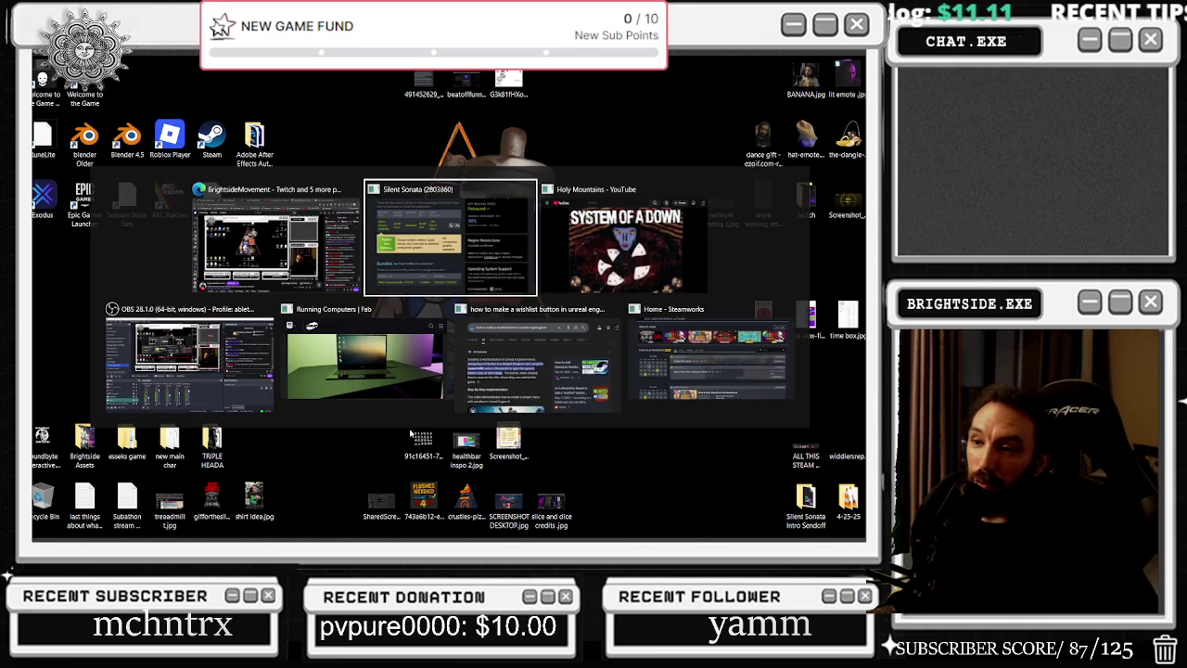
{"action": "left_click", "coordinate": [293, 251]}
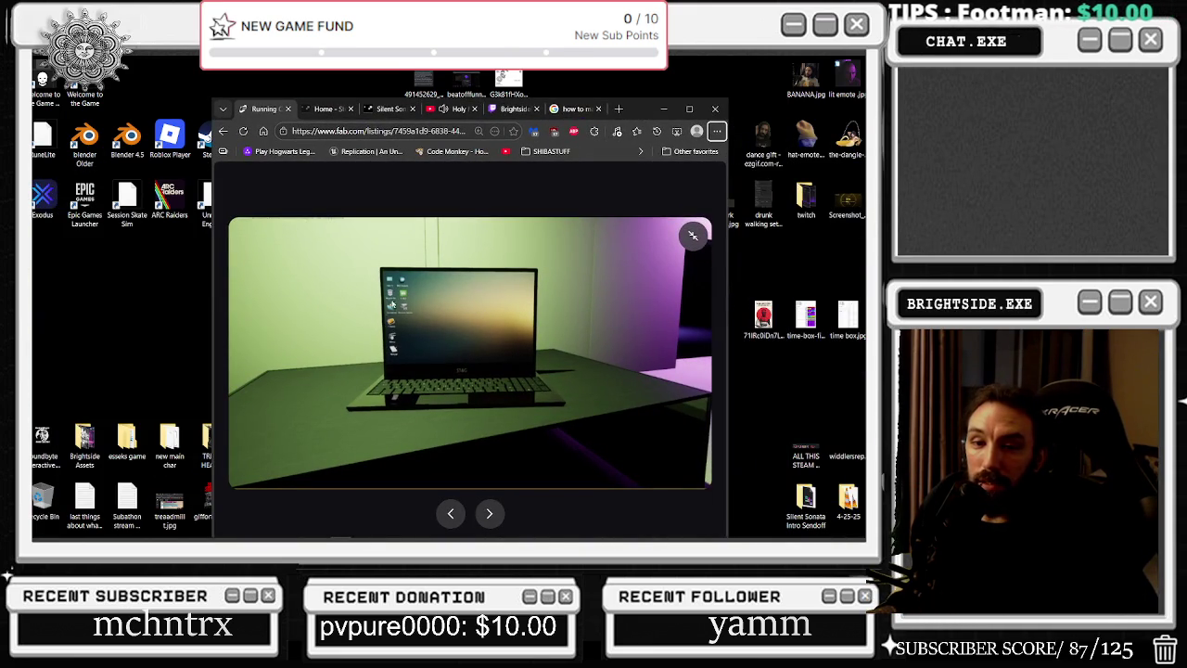
{"action": "left_click", "coordinate": [689, 109]}
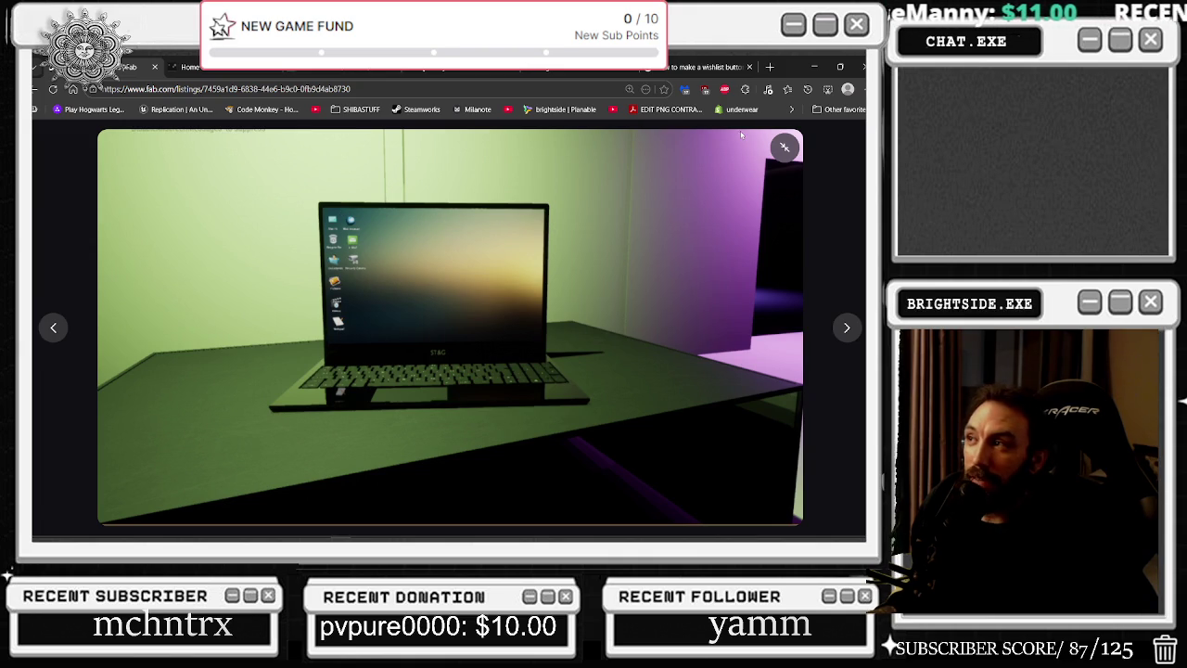
{"action": "left_click", "coordinate": [815, 73]}
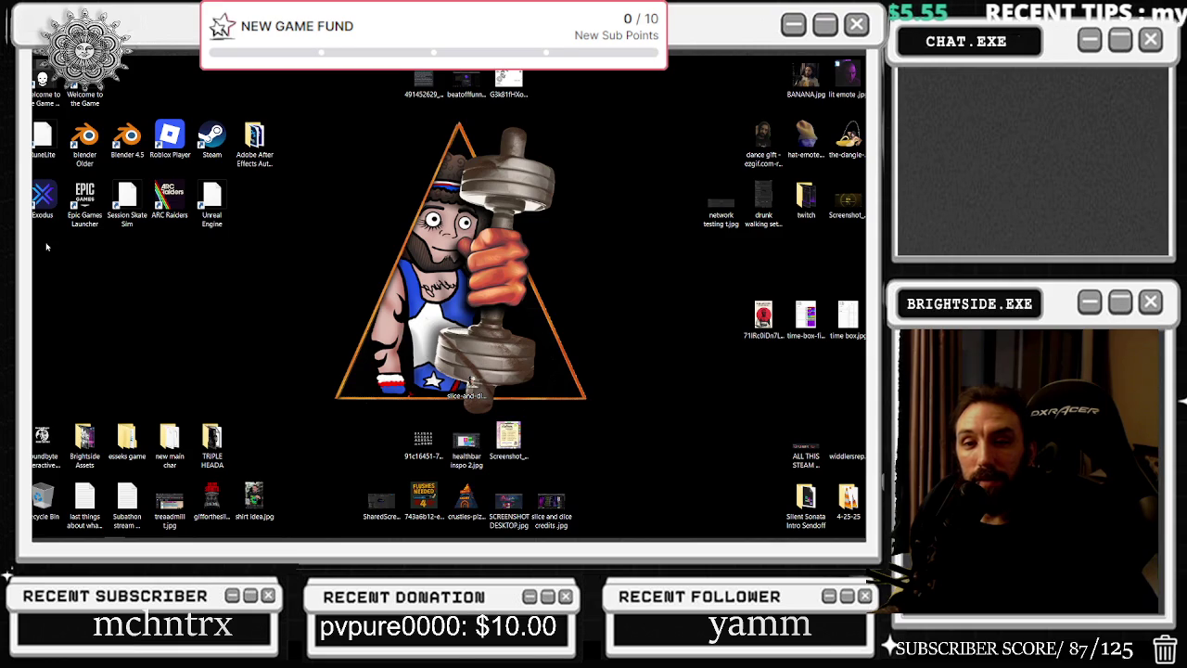
{"action": "key", "text": "alt+Tab"}
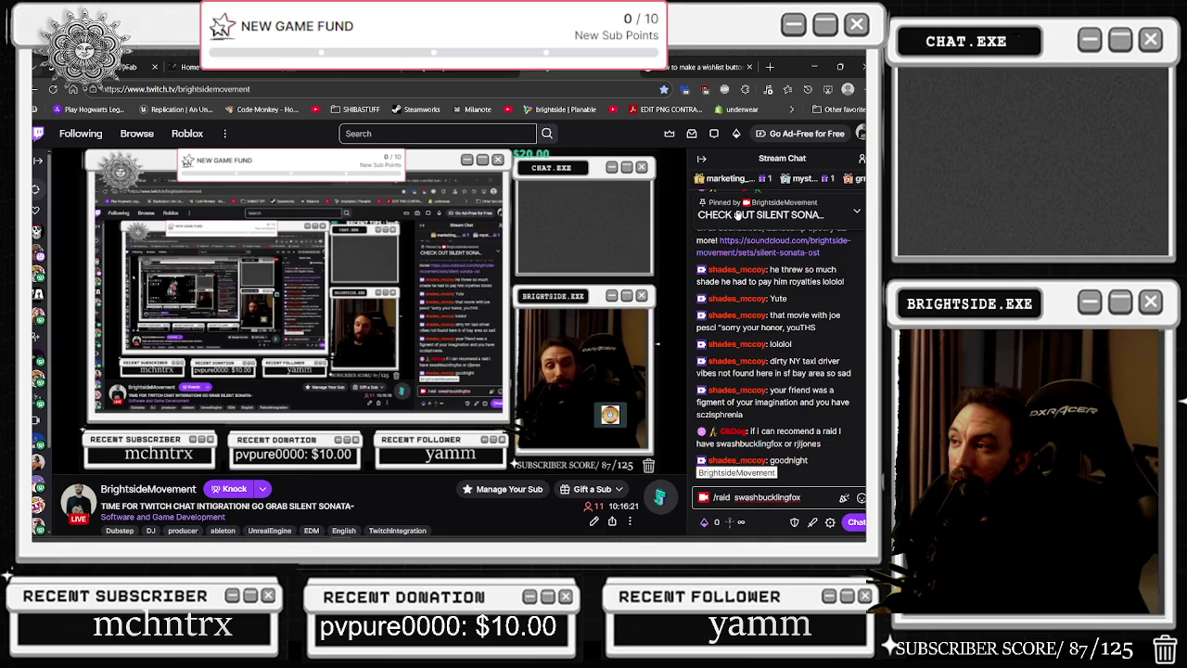
Follow the pinned chat message's link to the Silent Sonata Steam store page.
{"action": "left_click", "coordinate": [747, 259]}
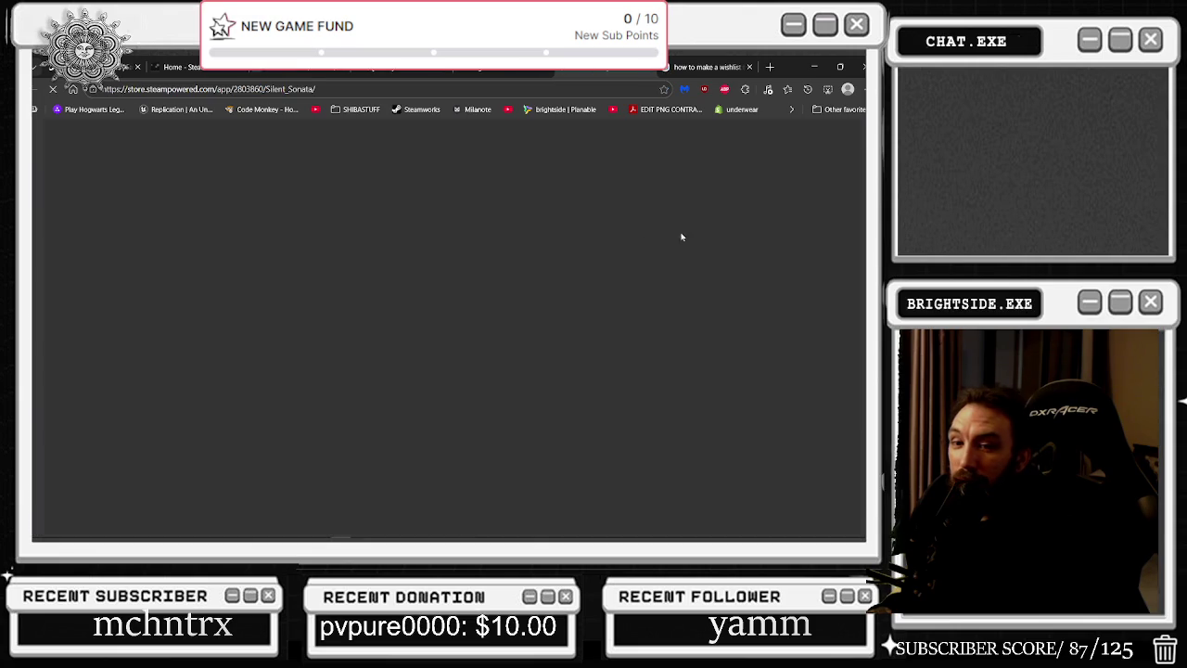
Scroll to the purchase section and highlight the $4.97 game and $6.13 bundle prices.
{"action": "scroll", "coordinate": [378, 243], "scroll_direction": "down", "scroll_amount": 2}
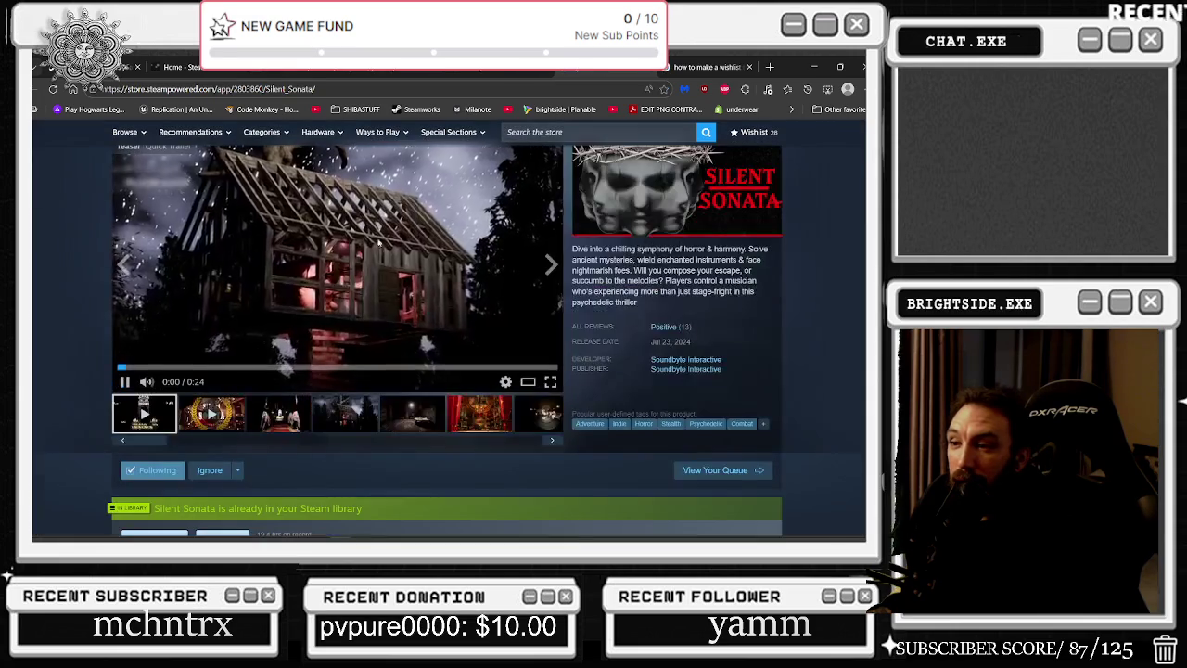
{"action": "scroll", "coordinate": [205, 361], "scroll_direction": "up", "scroll_amount": 1}
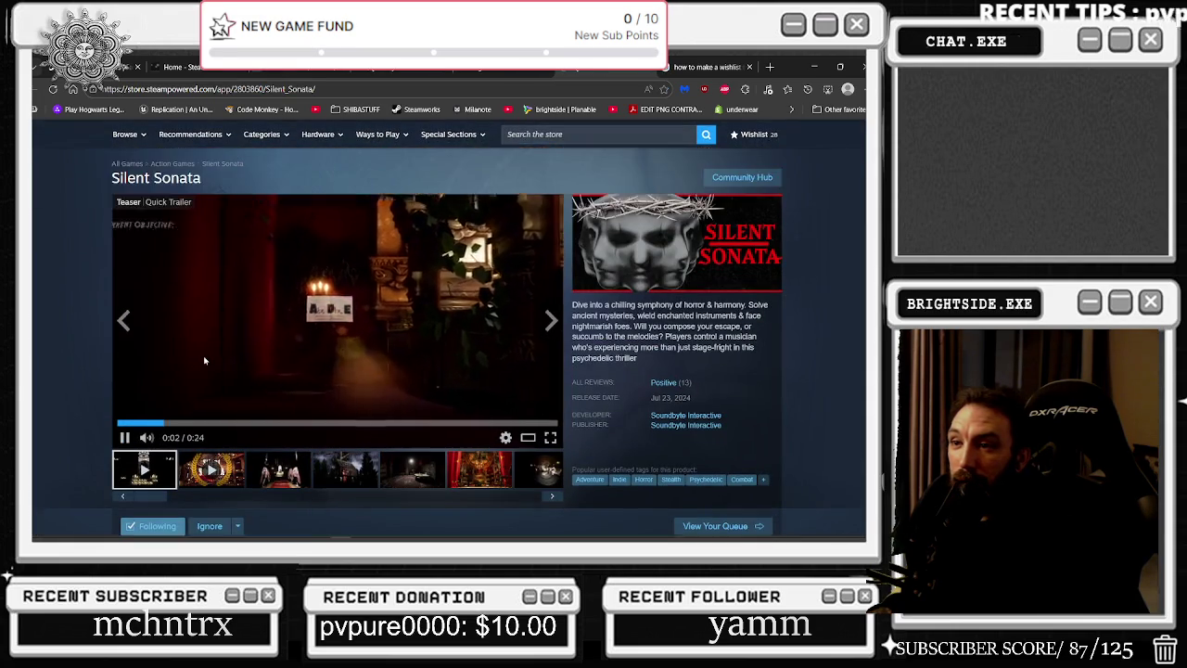
{"action": "scroll", "coordinate": [205, 361], "scroll_direction": "down", "scroll_amount": 5}
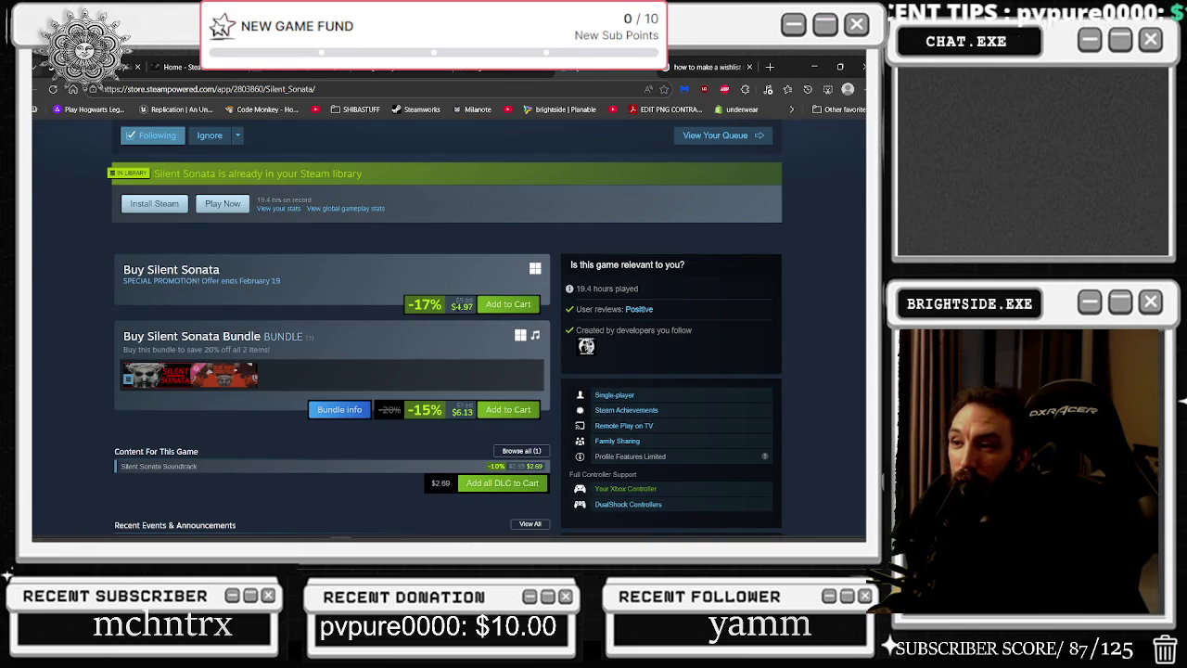
{"action": "double_click", "coordinate": [462, 306]}
{"action": "scroll", "coordinate": [452, 291], "scroll_direction": "down", "scroll_amount": 1}
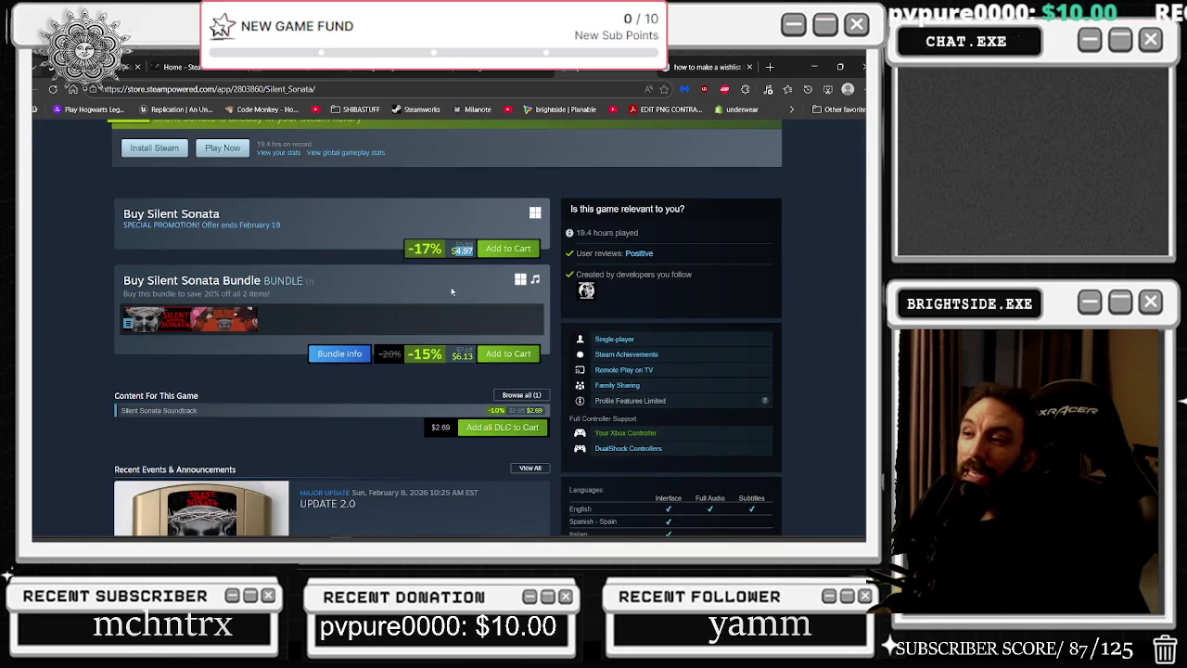
{"action": "double_click", "coordinate": [462, 355]}
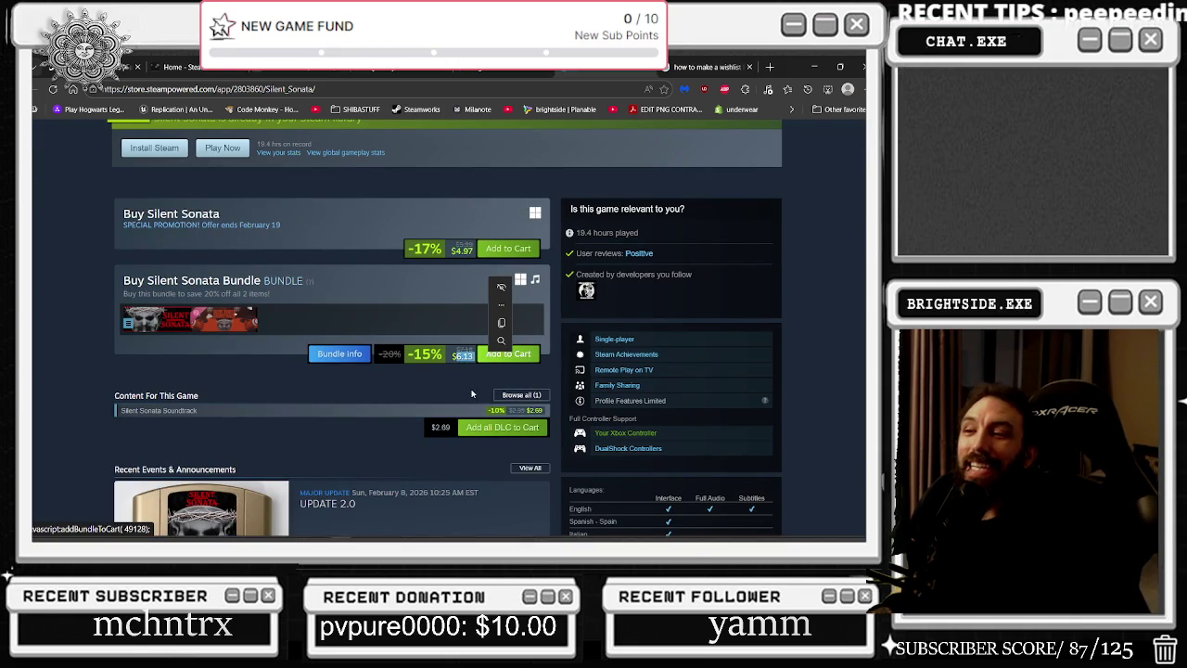
{"action": "left_click", "coordinate": [464, 391]}
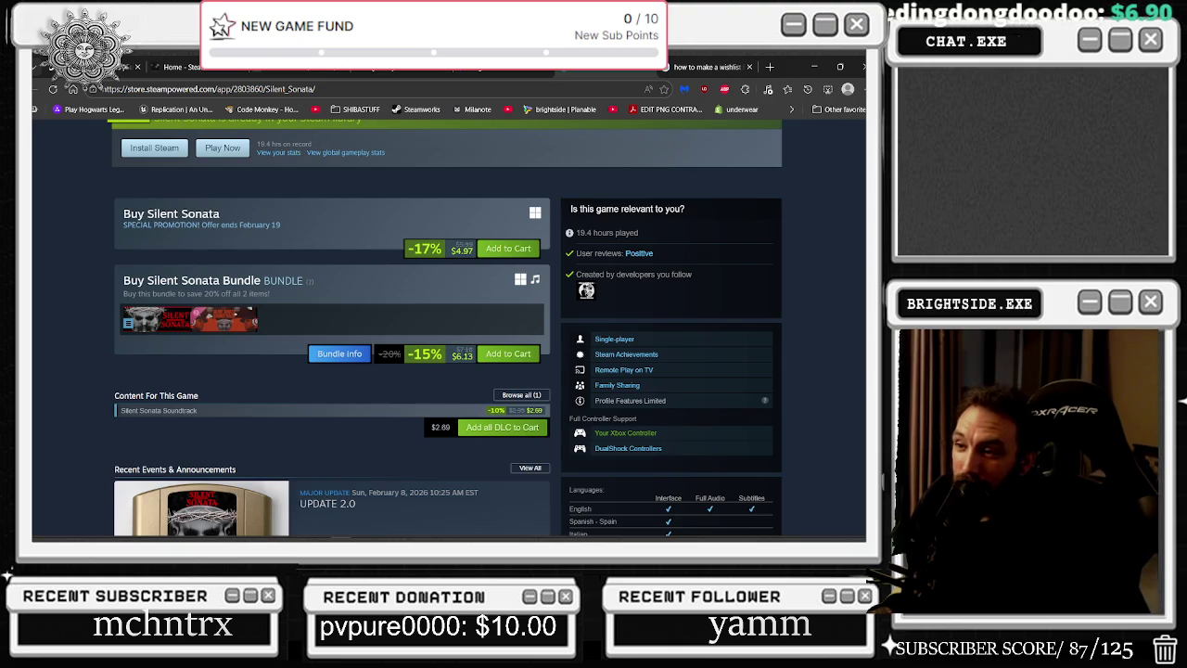
{"action": "left_click_drag", "start_coordinate": [451, 350], "coordinate": [474, 361]}
Scroll back to the top of the store page and switch to the Twitch channel.
{"action": "scroll", "coordinate": [447, 394], "scroll_direction": "up", "scroll_amount": 1}
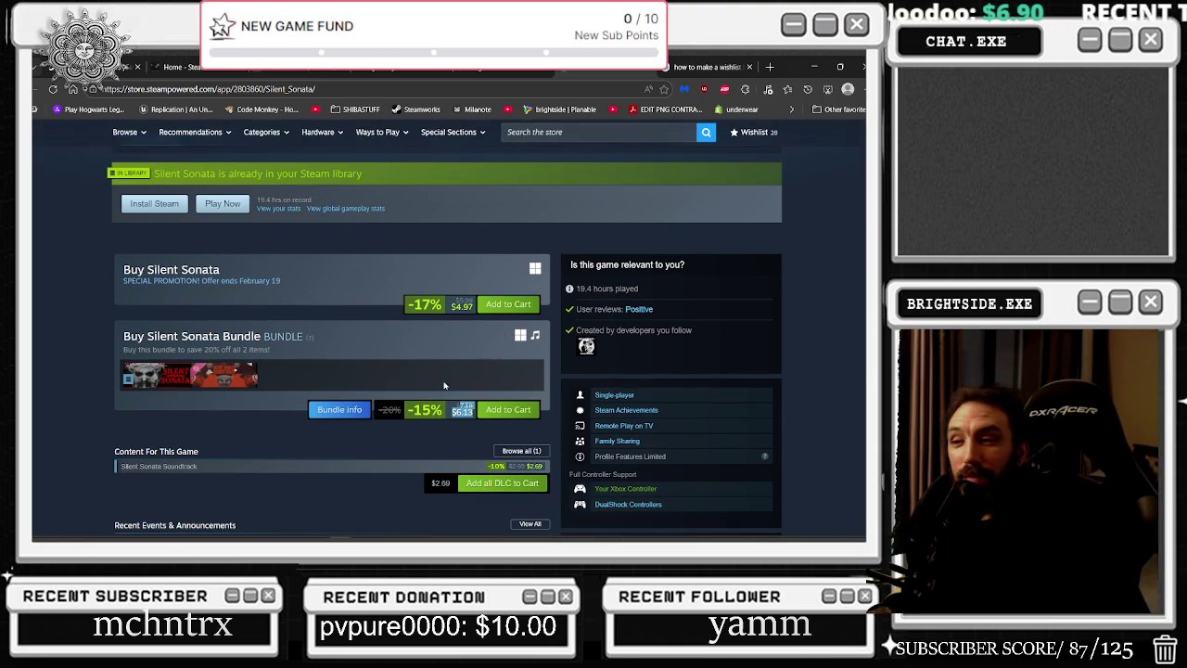
{"action": "scroll", "coordinate": [288, 315], "scroll_direction": "up", "scroll_amount": 6}
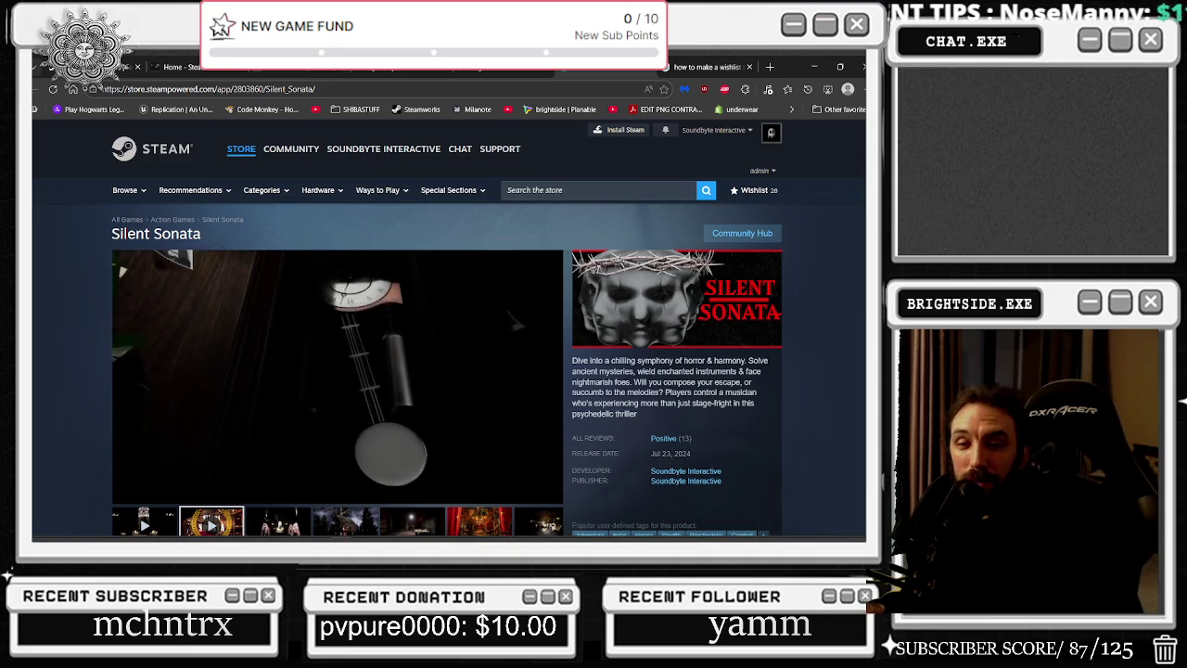
{"action": "left_click", "coordinate": [541, 66]}
Browse live followed channels on Twitch, then return to Silent Sonata's purchase offers.
{"action": "left_click", "coordinate": [81, 133]}
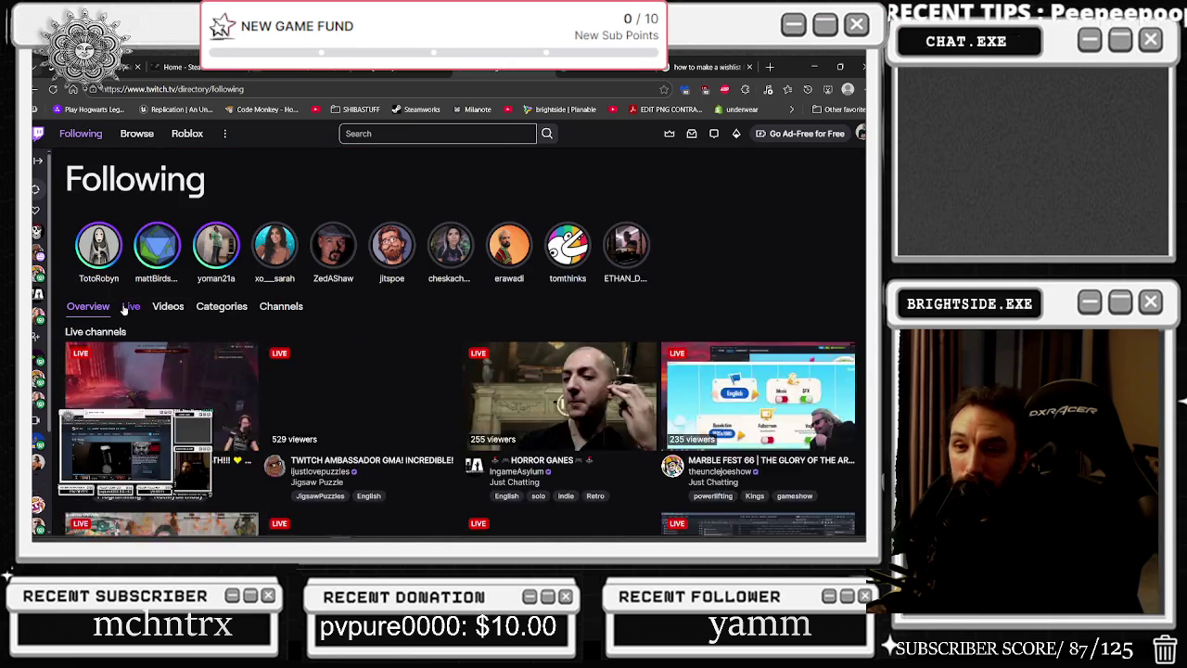
{"action": "left_click", "coordinate": [126, 308]}
{"action": "scroll", "coordinate": [496, 369], "scroll_direction": "down", "scroll_amount": 3}
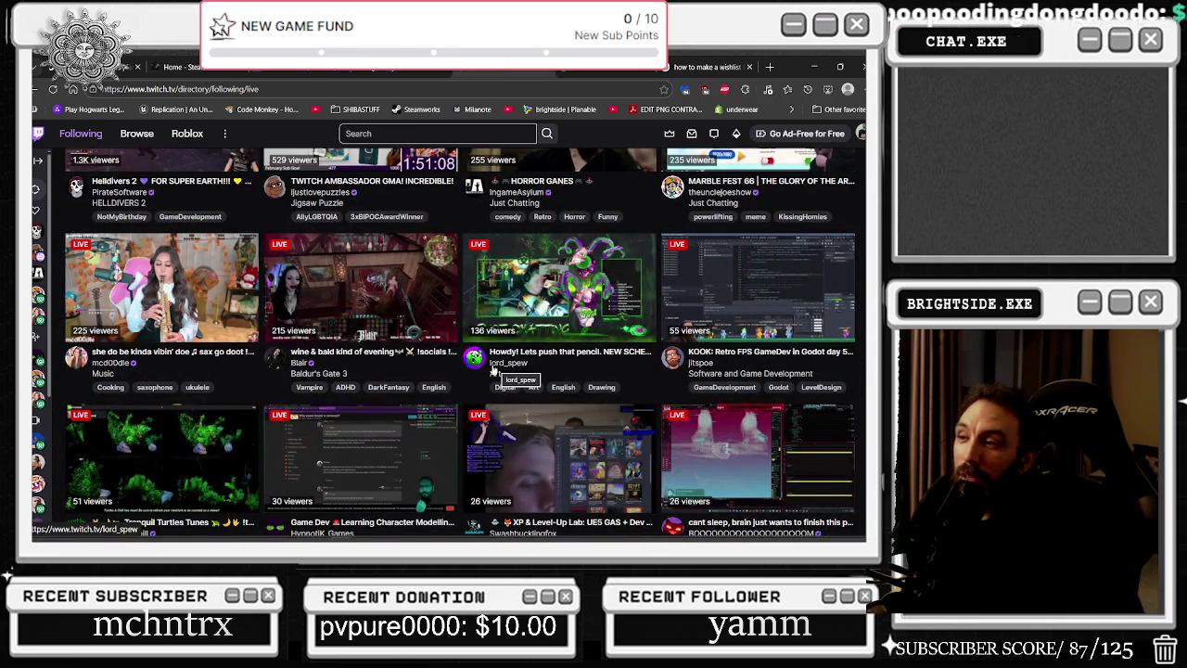
{"action": "scroll", "coordinate": [494, 369], "scroll_direction": "down", "scroll_amount": 3}
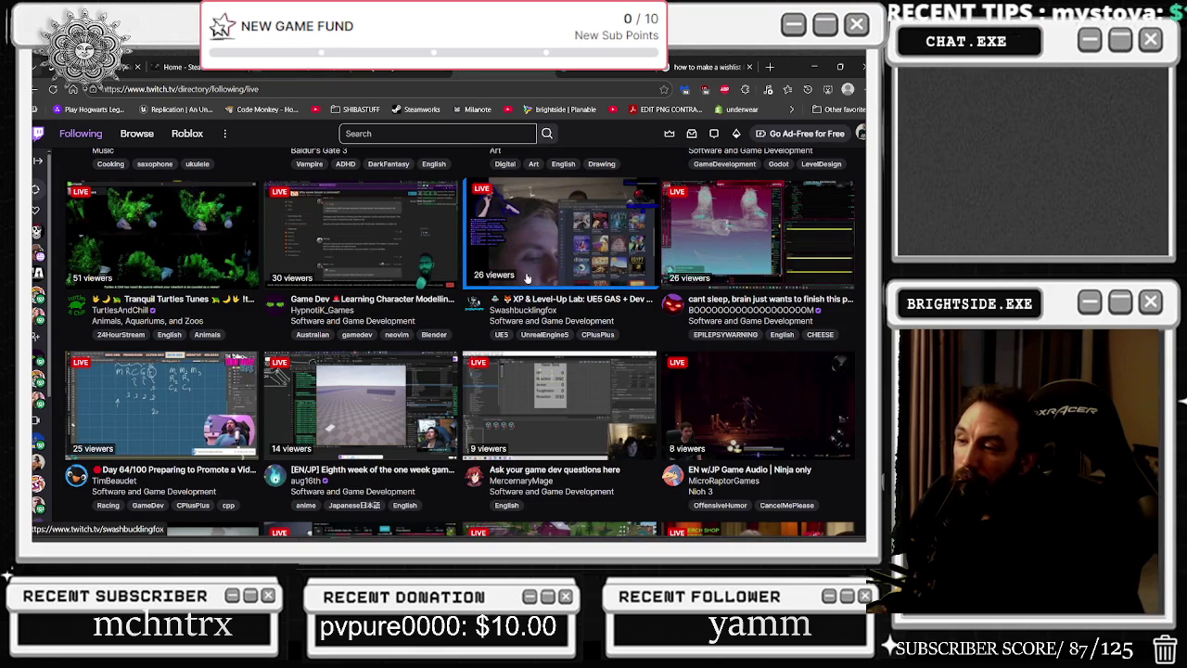
{"action": "scroll", "coordinate": [526, 278], "scroll_direction": "down", "scroll_amount": 3}
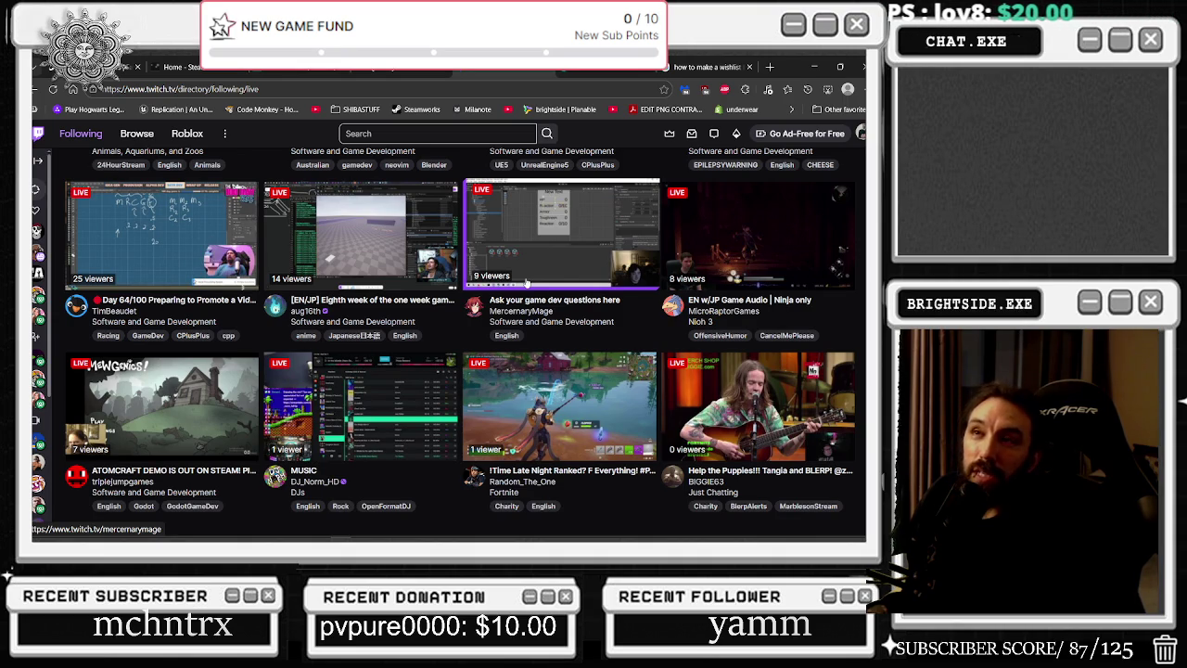
{"action": "key", "text": "ctrl+Tab"}
{"action": "scroll", "coordinate": [411, 302], "scroll_direction": "down", "scroll_amount": 8}
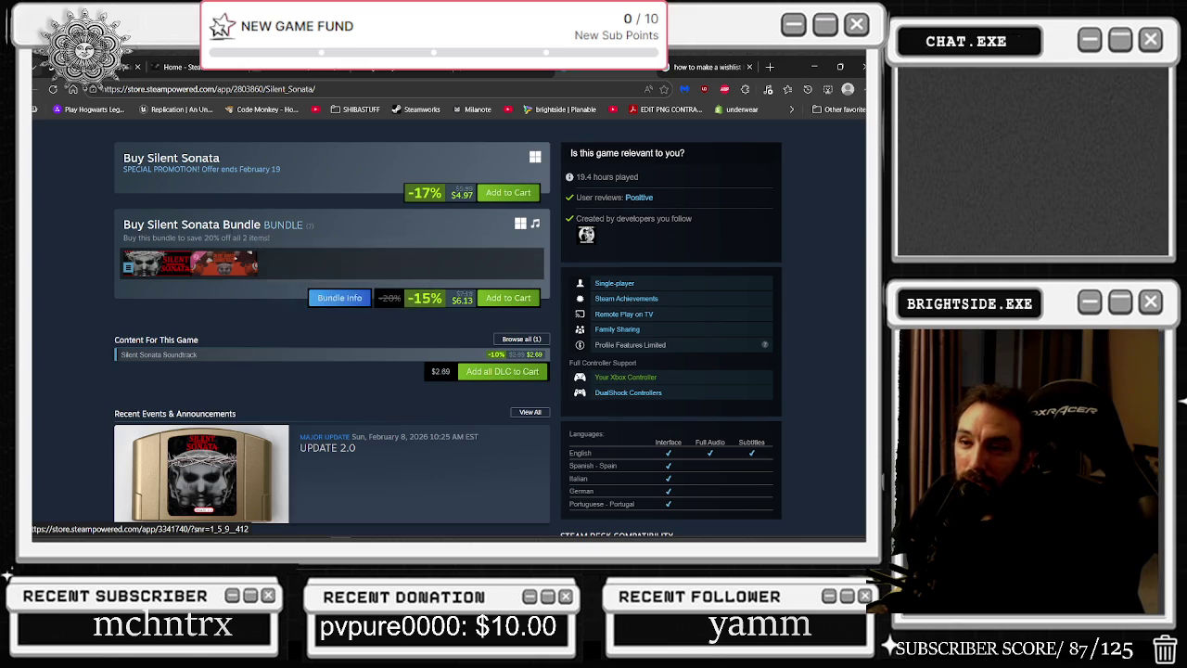
Open the Silent Sonata Soundtrack DLC store page and scroll down to its purchase options.
{"action": "left_click", "coordinate": [159, 354]}
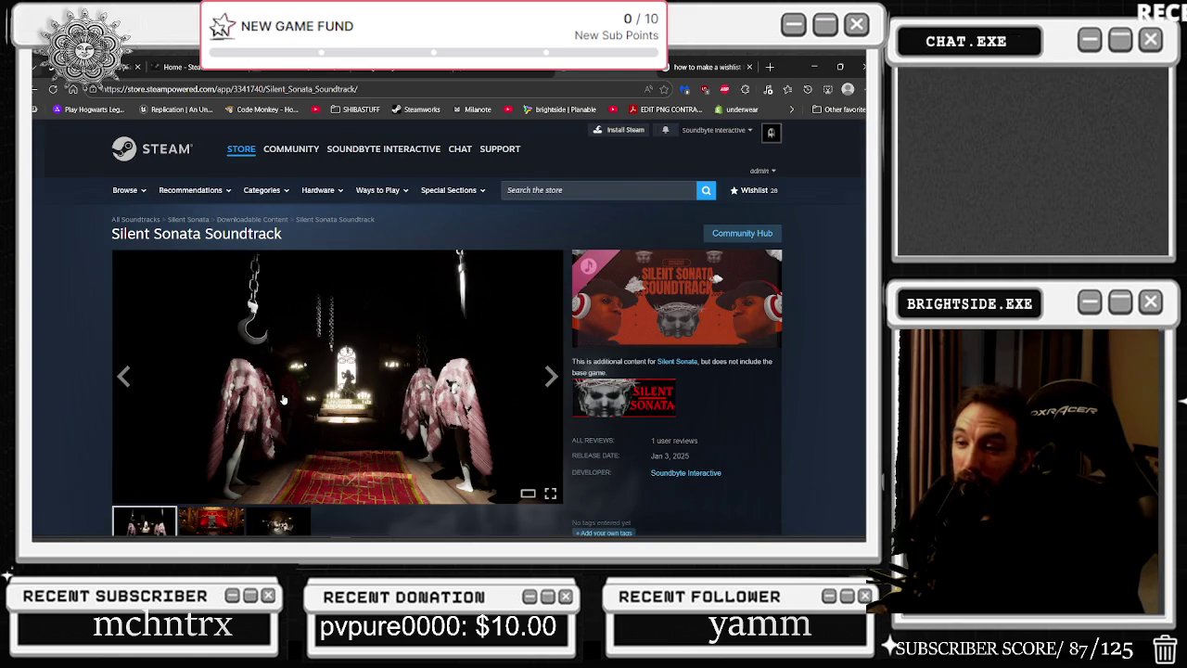
{"action": "scroll", "coordinate": [284, 400], "scroll_direction": "down", "scroll_amount": 3}
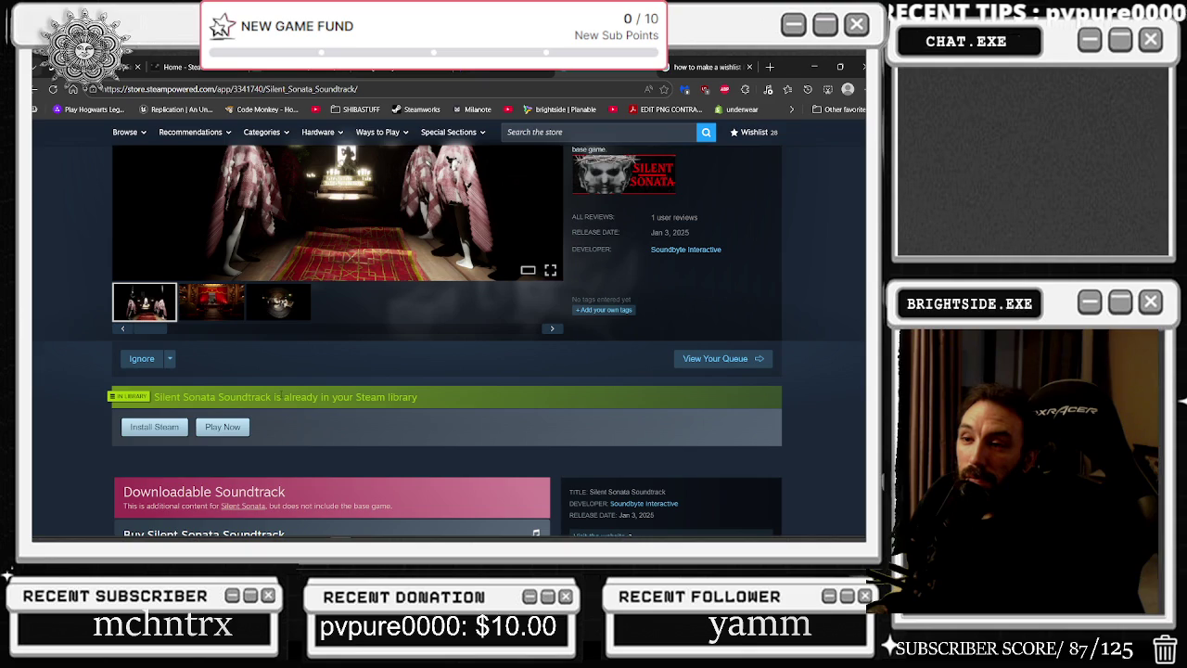
{"action": "scroll", "coordinate": [280, 399], "scroll_direction": "up", "scroll_amount": 3}
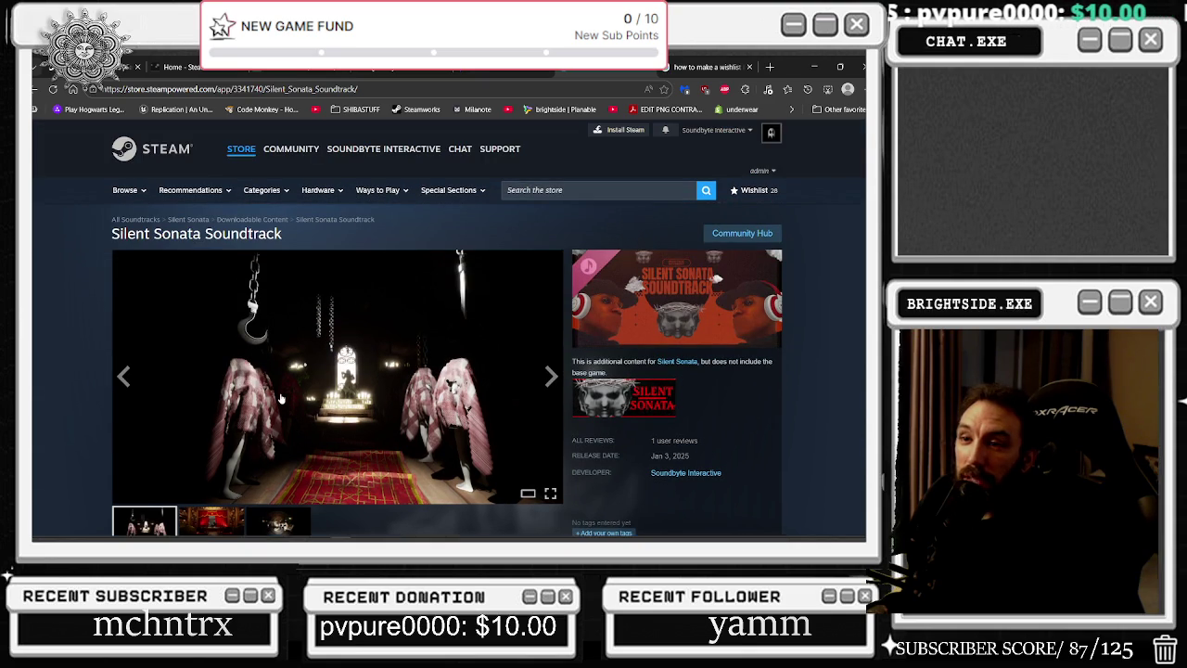
{"action": "scroll", "coordinate": [281, 399], "scroll_direction": "down", "scroll_amount": 1}
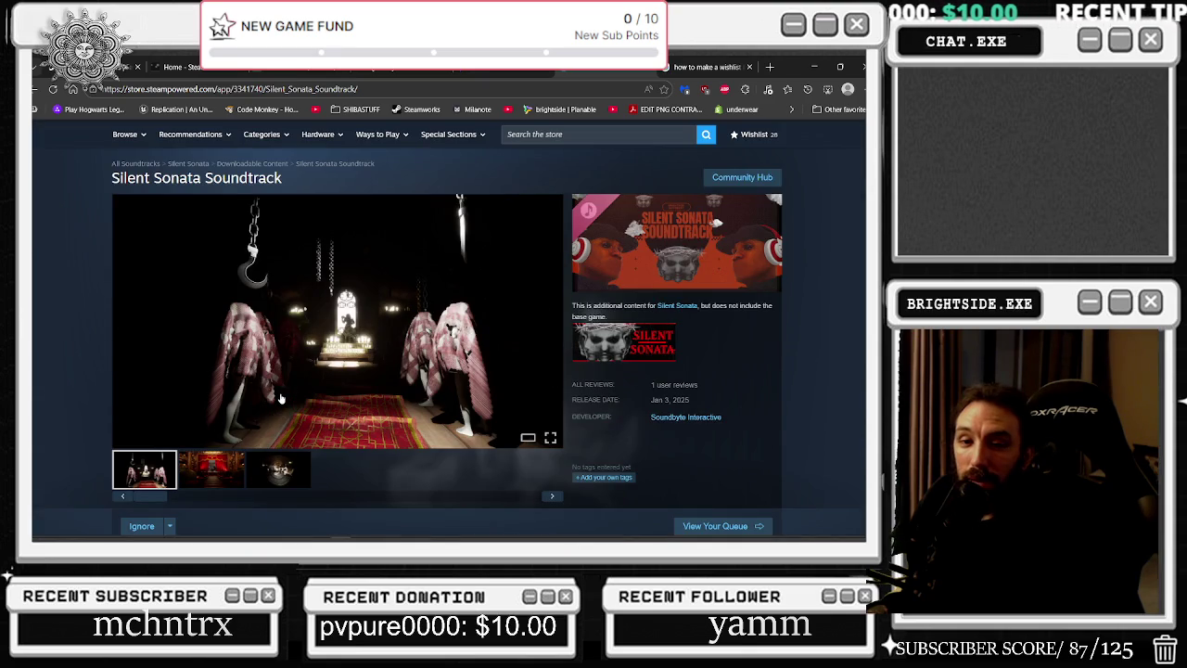
{"action": "scroll", "coordinate": [281, 399], "scroll_direction": "down", "scroll_amount": 3}
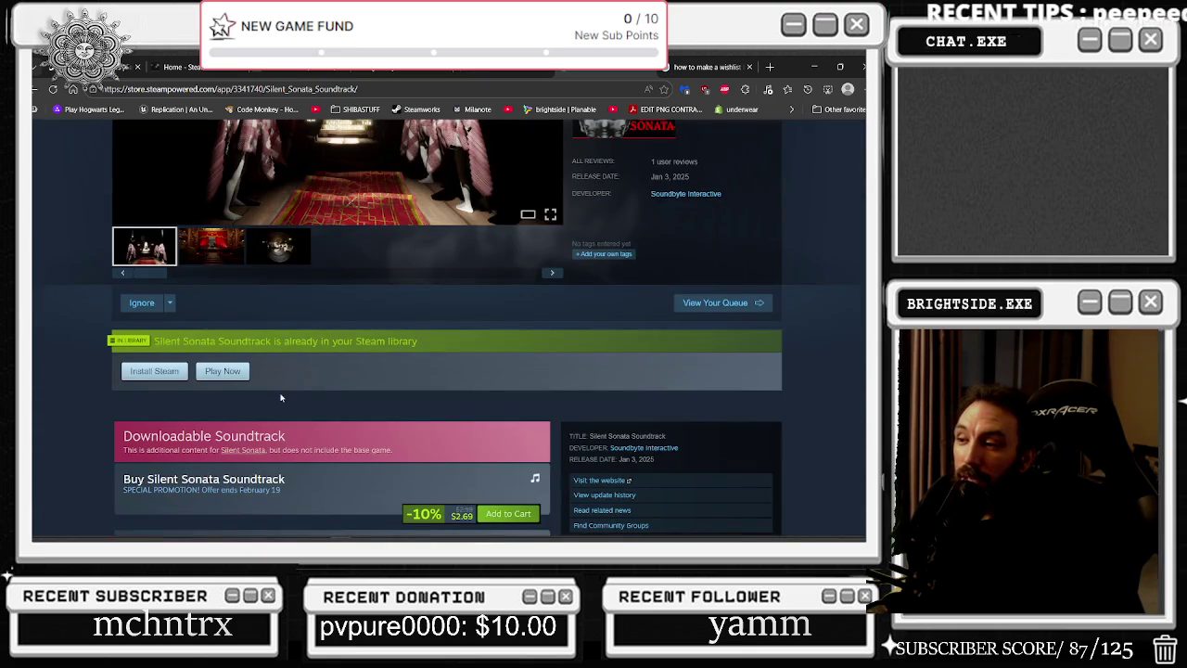
{"action": "scroll", "coordinate": [281, 398], "scroll_direction": "down", "scroll_amount": 2}
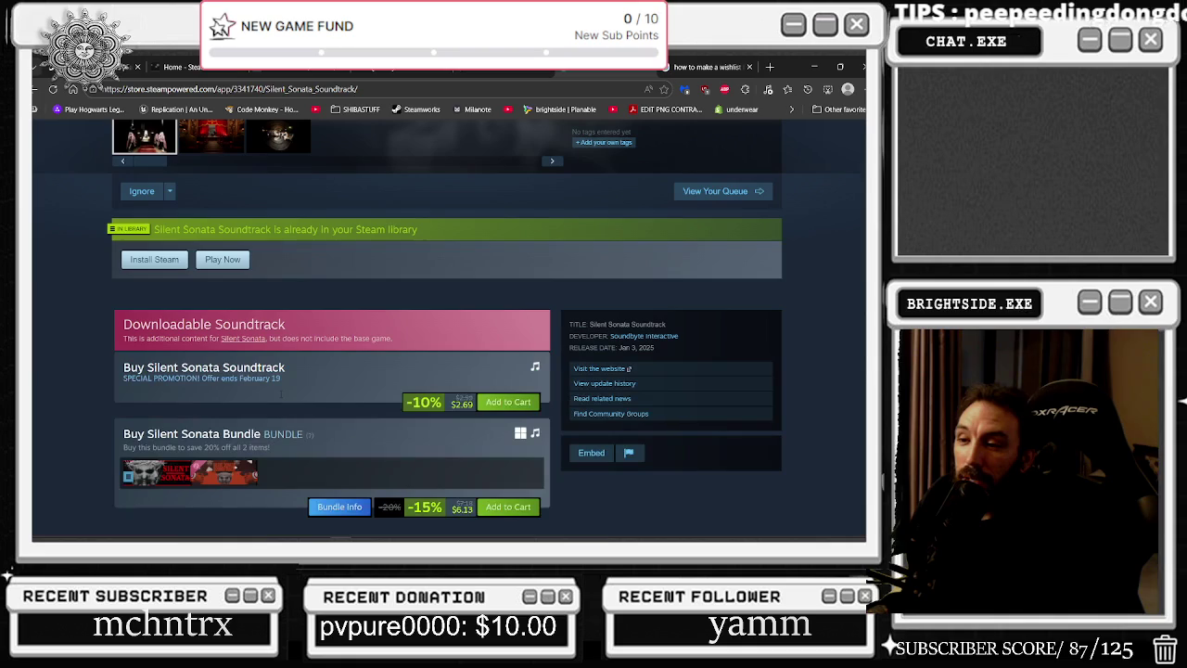
{"action": "scroll", "coordinate": [281, 397], "scroll_direction": "down", "scroll_amount": 2}
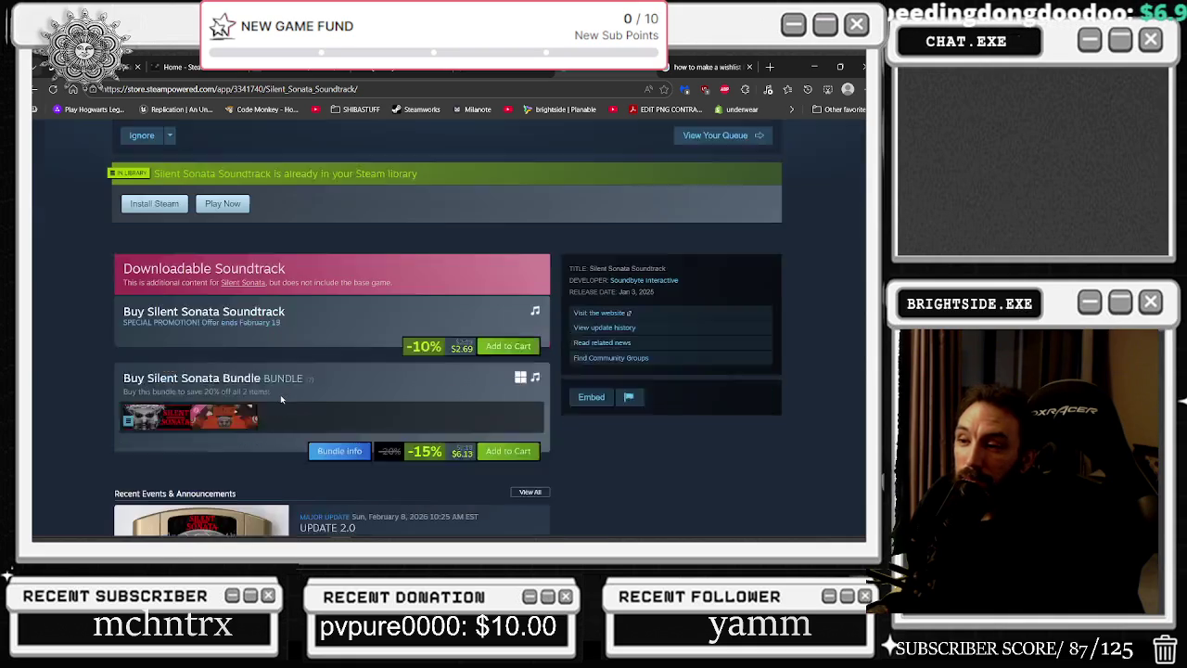
Highlight the soundtrack's $2.69 sale price (10% off) and the bundle's $6.13 price.
{"action": "left_click_drag", "start_coordinate": [123, 250], "coordinate": [287, 279]}
{"action": "triple_click", "coordinate": [464, 292]}
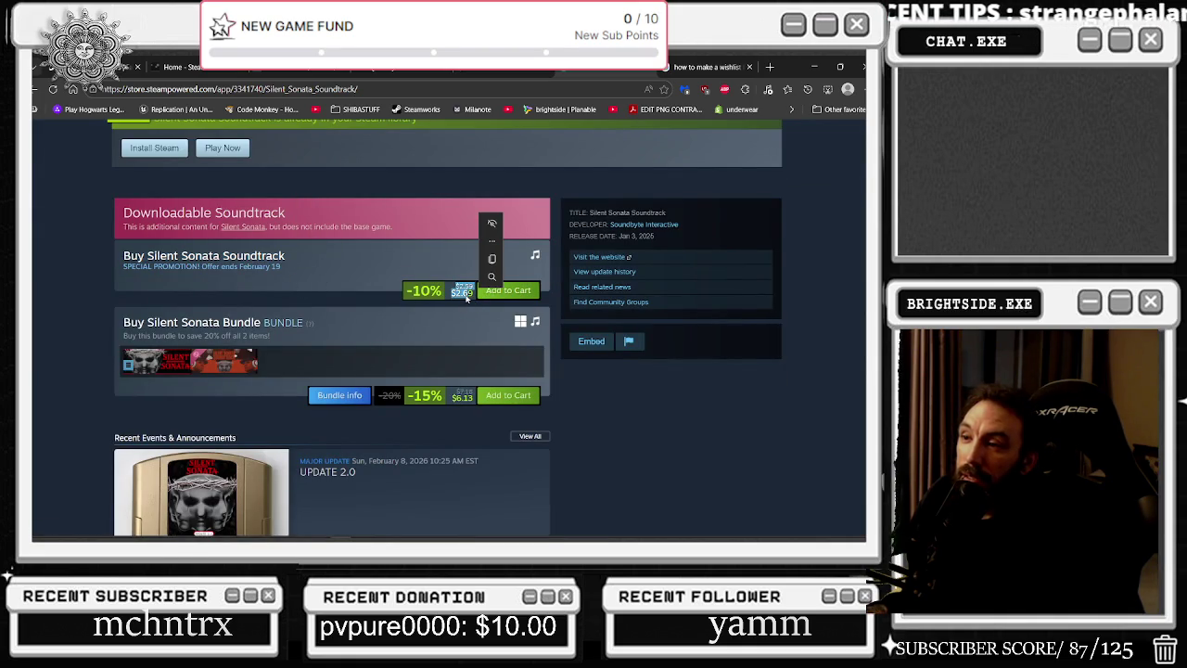
{"action": "left_click_drag", "start_coordinate": [452, 292], "coordinate": [471, 300]}
{"action": "scroll", "coordinate": [442, 341], "scroll_direction": "down", "scroll_amount": 1}
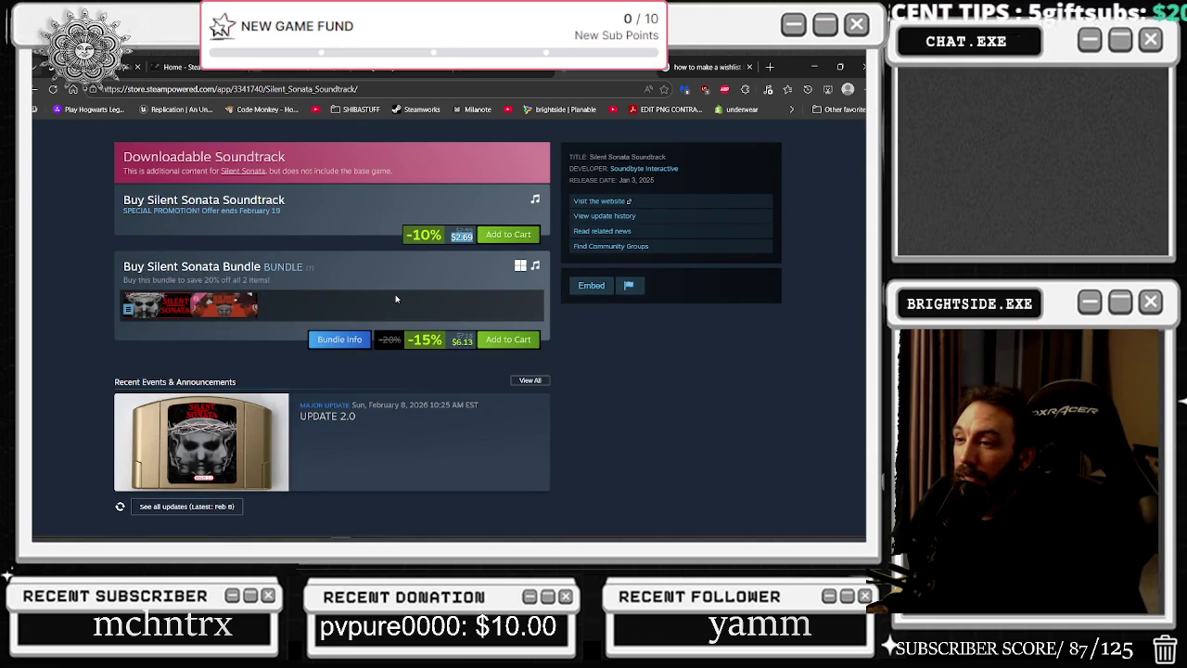
{"action": "left_click_drag", "start_coordinate": [452, 348], "coordinate": [470, 354]}
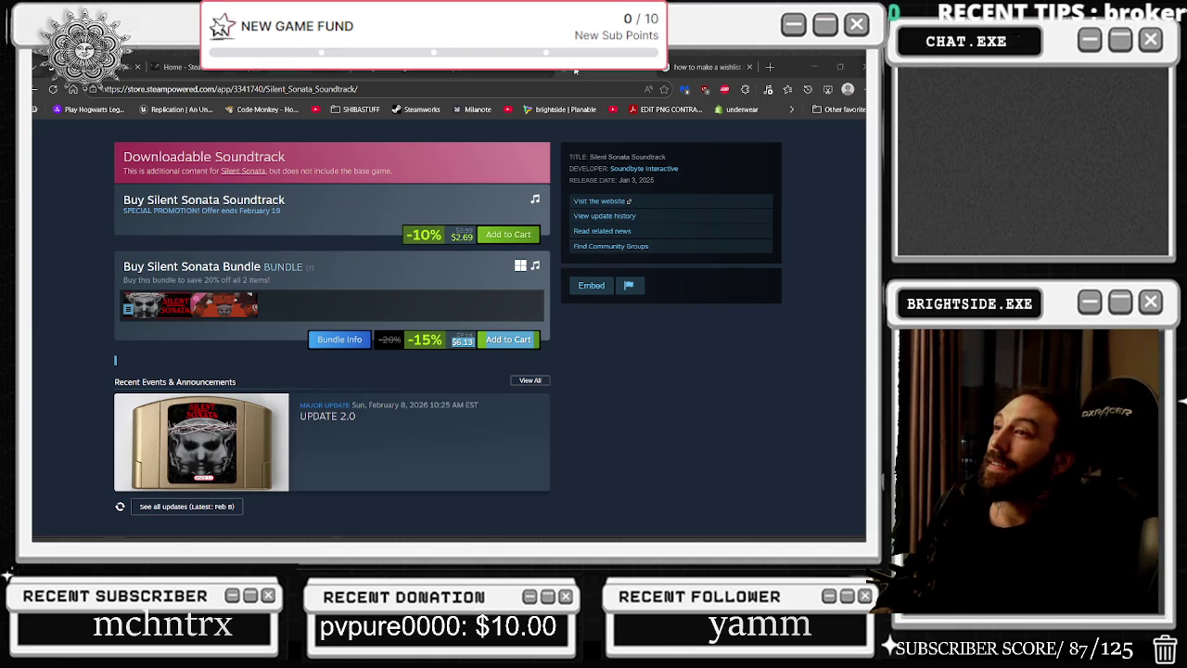
Close the wishlist-button Google search tab and return to Twitch's Following Live channel grid.
{"action": "left_click", "coordinate": [544, 71]}
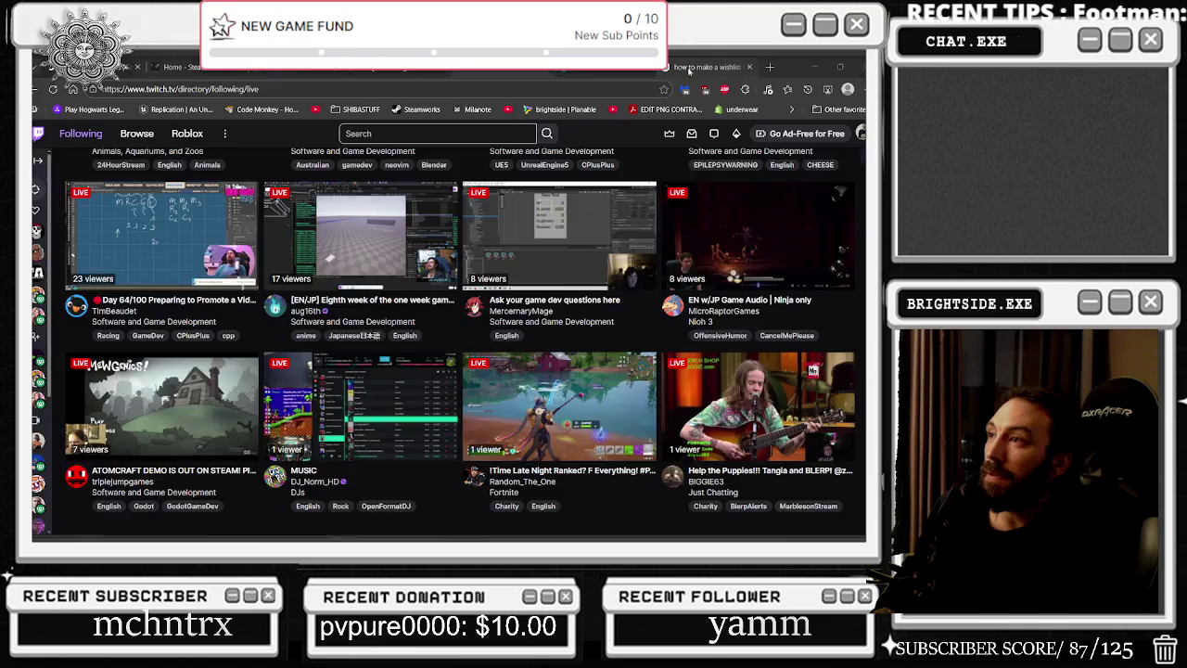
{"action": "left_click", "coordinate": [707, 67]}
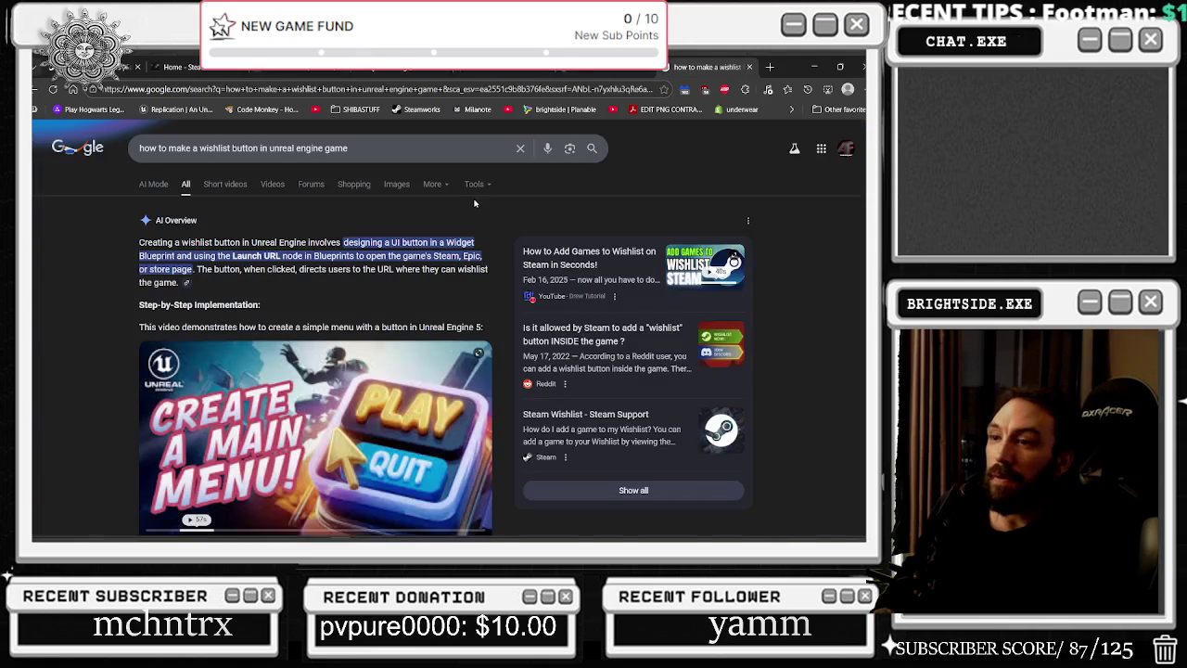
{"action": "left_click", "coordinate": [748, 67]}
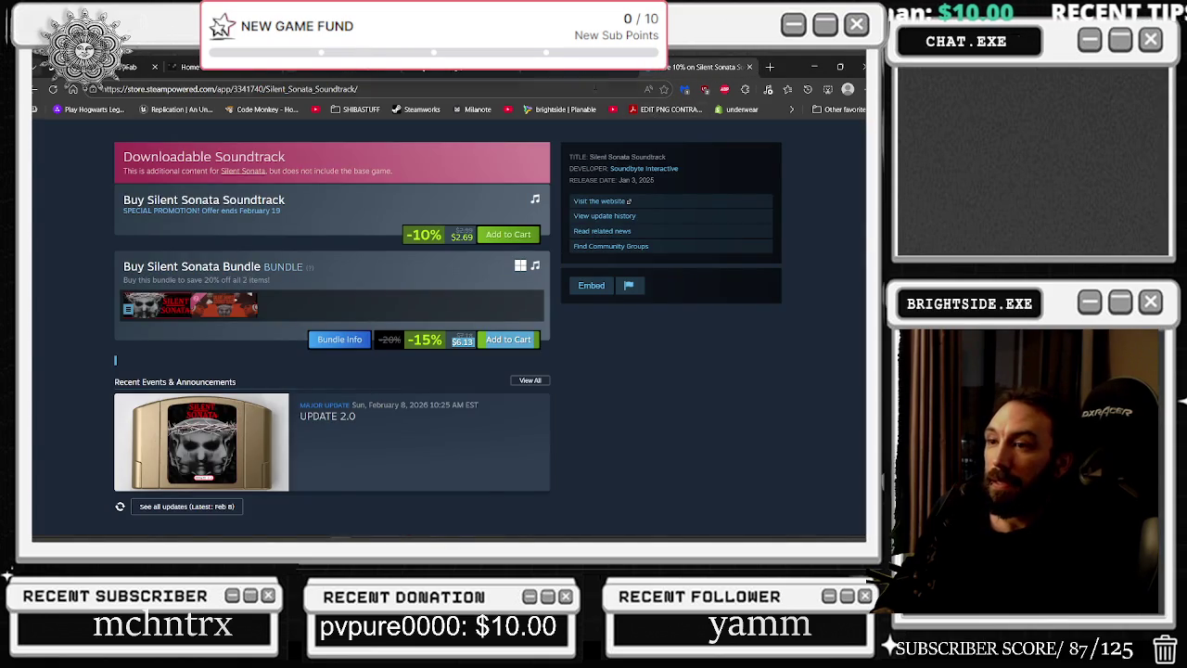
{"action": "left_click", "coordinate": [534, 66]}
{"action": "key", "text": "ctrl+Tab"}
{"action": "key", "text": "ctrl+shift+Tab"}
{"action": "scroll", "coordinate": [572, 368], "scroll_direction": "up", "scroll_amount": 3}
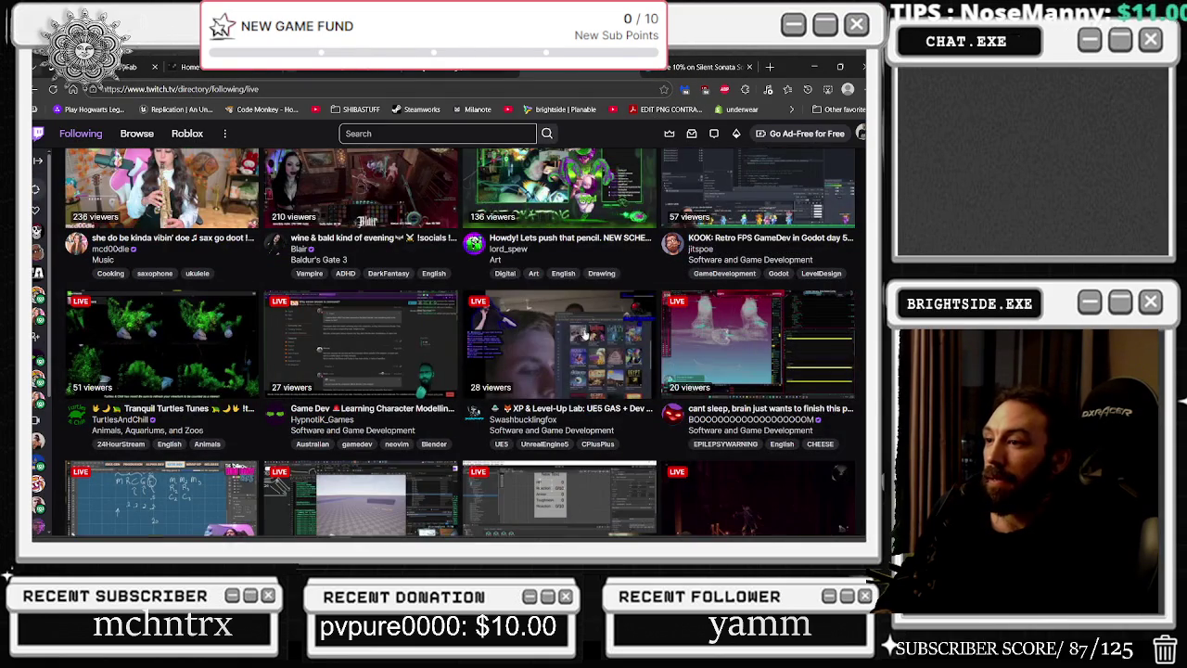
Open the UE5 GAS Dev Doc co-working live stream from the Following Live grid.
{"action": "left_click", "coordinate": [573, 369]}
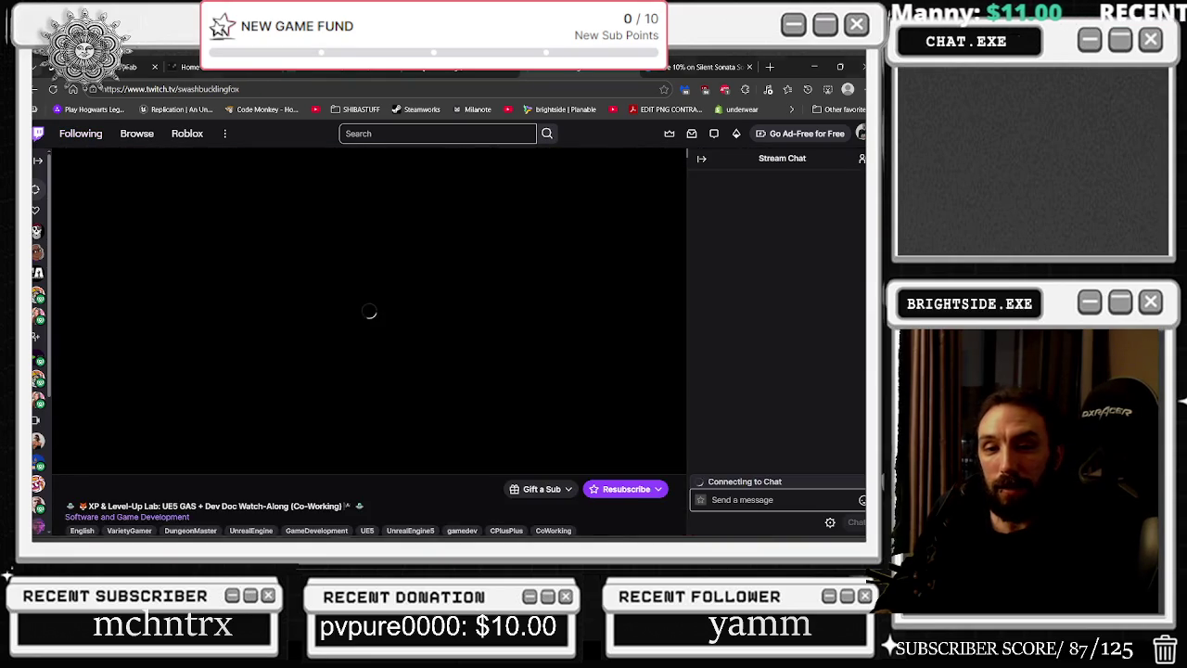